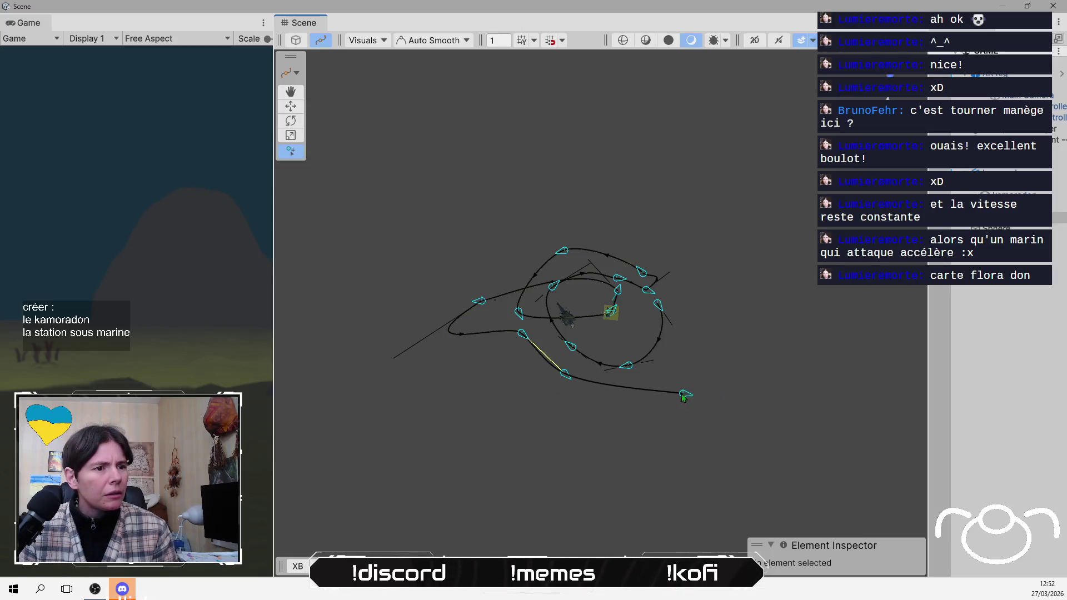
- Add two curved knots at the open end of the spline path
{"action": "left_click_drag", "start_coordinate": [670, 382], "coordinate": [674, 364]}
{"action": "left_click", "coordinate": [628, 326]}
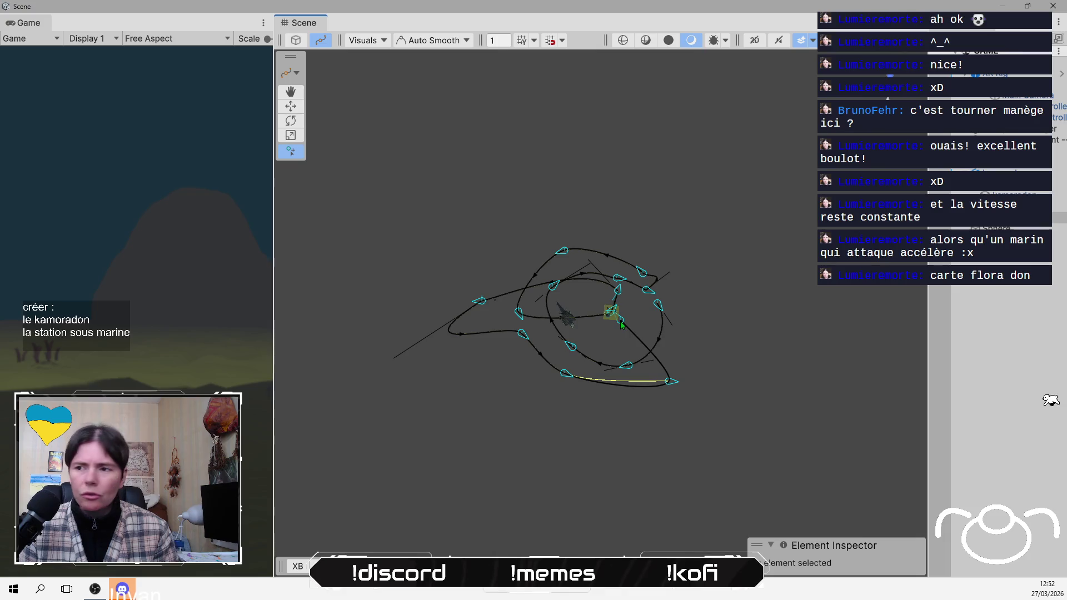
{"action": "left_click_drag", "start_coordinate": [622, 325], "coordinate": [751, 100]}
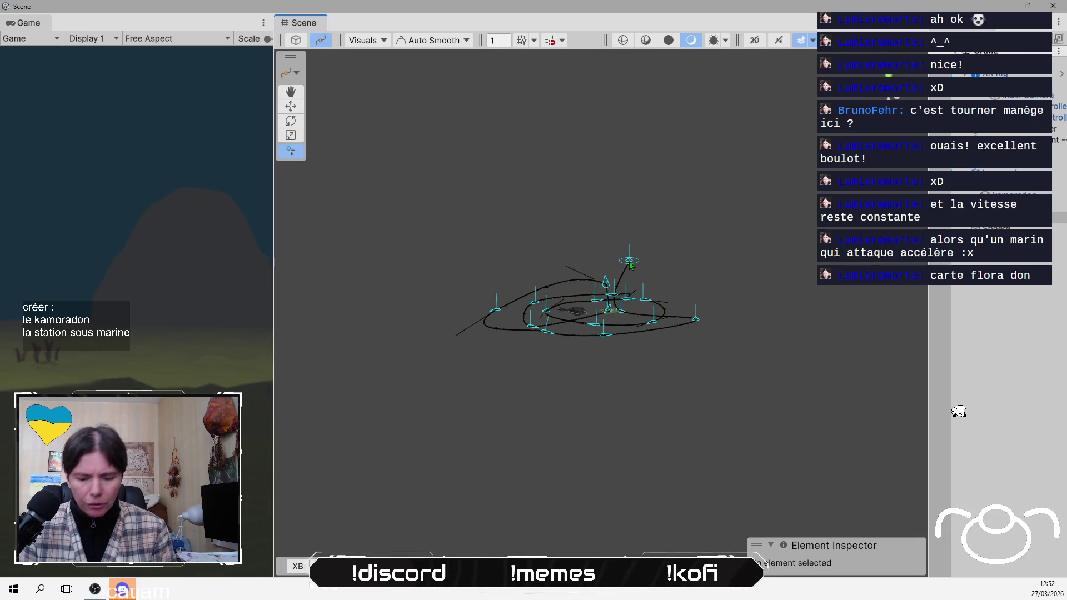
- Leave drawing mode and reposition Knot 17 to X 115.62, Y -19.3, Z -36.28
{"action": "key", "text": "Escape"}
{"action": "left_click", "coordinate": [623, 265]}
{"action": "mouse_move", "coordinate": [626, 261]}
{"action": "left_mouse_down"}
{"action": "mouse_move", "coordinate": [635, 189]}
{"action": "mouse_move", "coordinate": [617, 329]}
{"action": "left_mouse_up"}
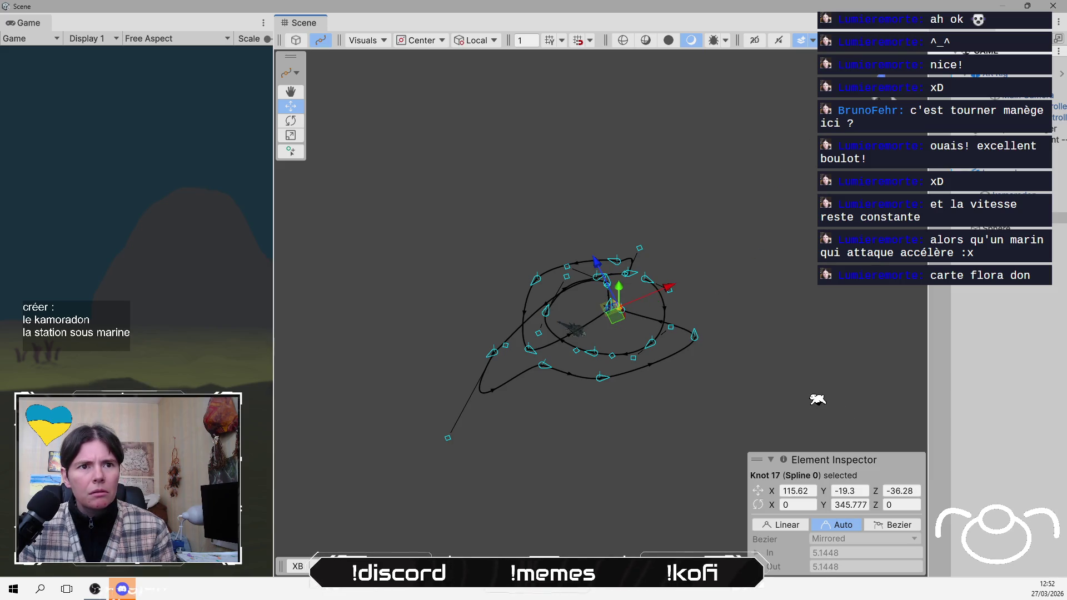
{"action": "mouse_move", "coordinate": [695, 272]}
{"action": "left_mouse_down"}
{"action": "mouse_move", "coordinate": [612, 228]}
{"action": "mouse_move", "coordinate": [495, 311]}
{"action": "left_mouse_up"}
{"action": "scroll", "coordinate": [699, 383], "scroll_direction": "up", "scroll_amount": 5}
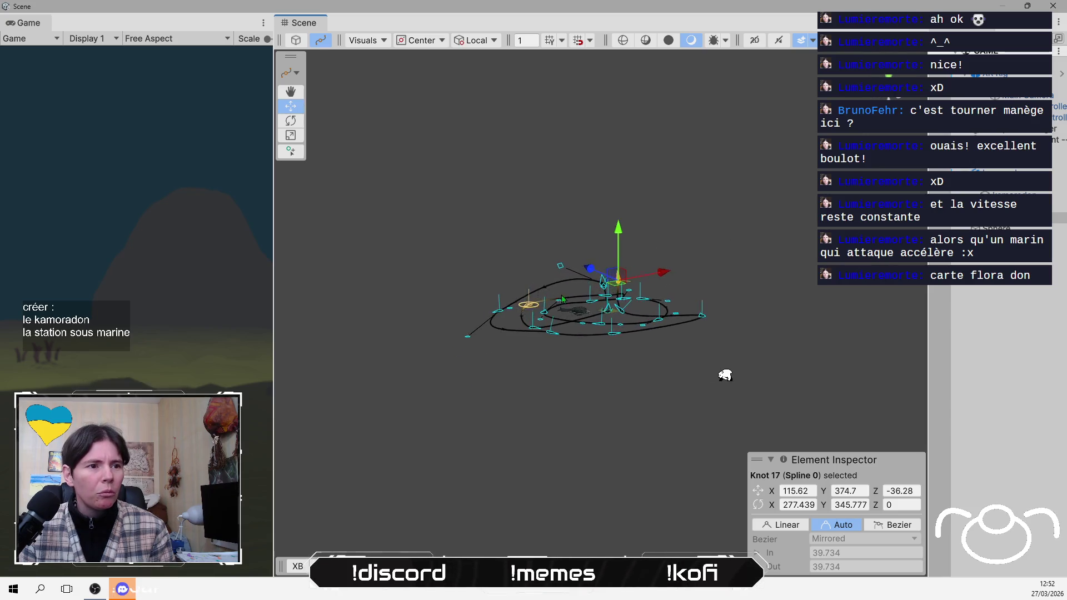
{"action": "left_click_drag", "start_coordinate": [699, 383], "coordinate": [714, 304]}
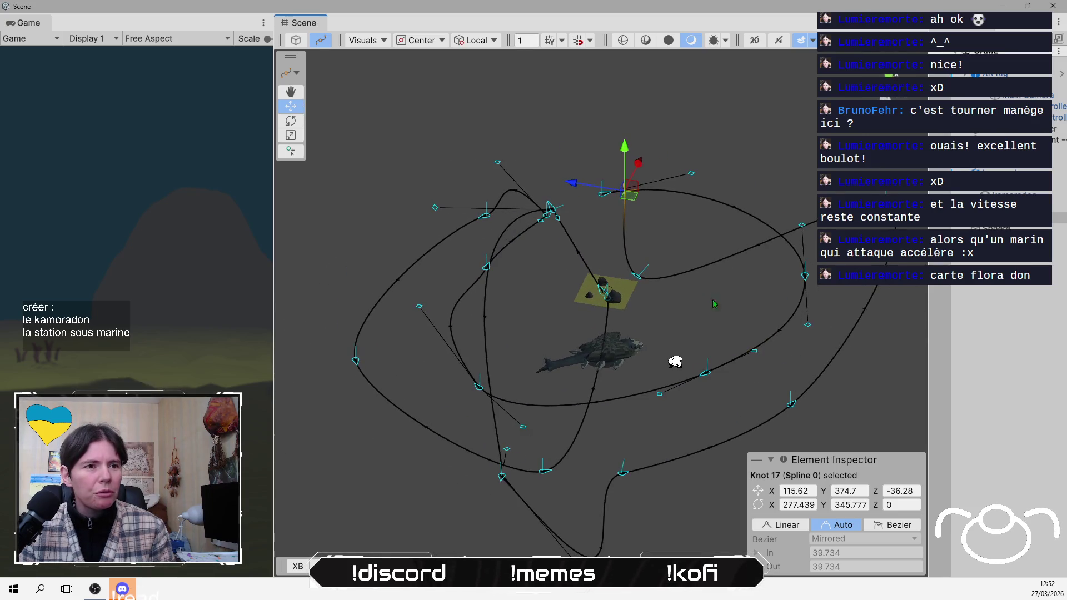
{"action": "scroll", "coordinate": [705, 299], "scroll_direction": "down", "scroll_amount": 3}
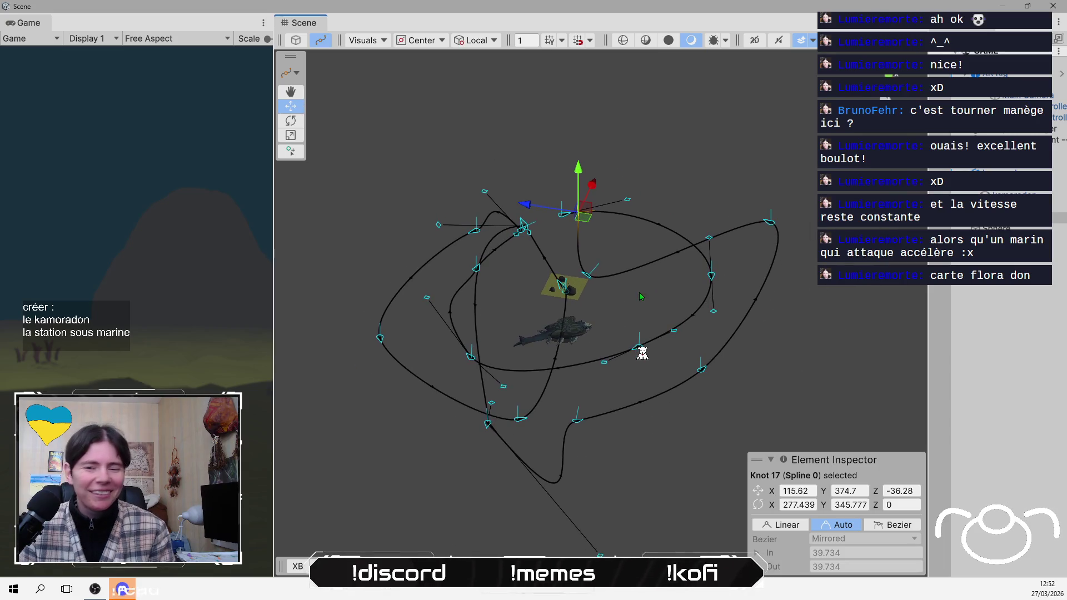
{"action": "left_click_drag", "start_coordinate": [643, 353], "coordinate": [644, 353]}
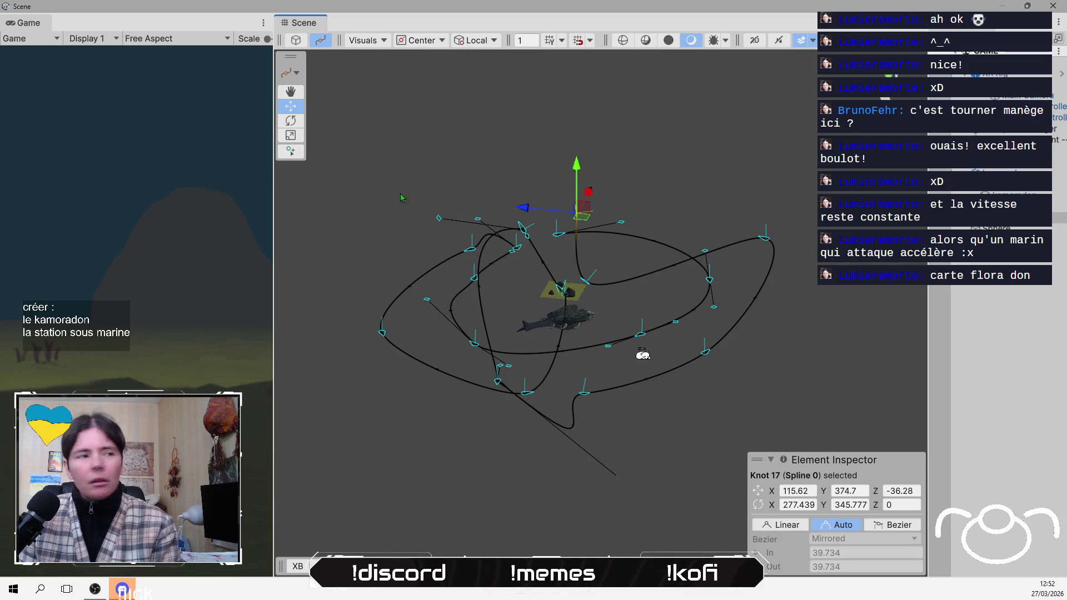
{"action": "left_click", "coordinate": [296, 155]}
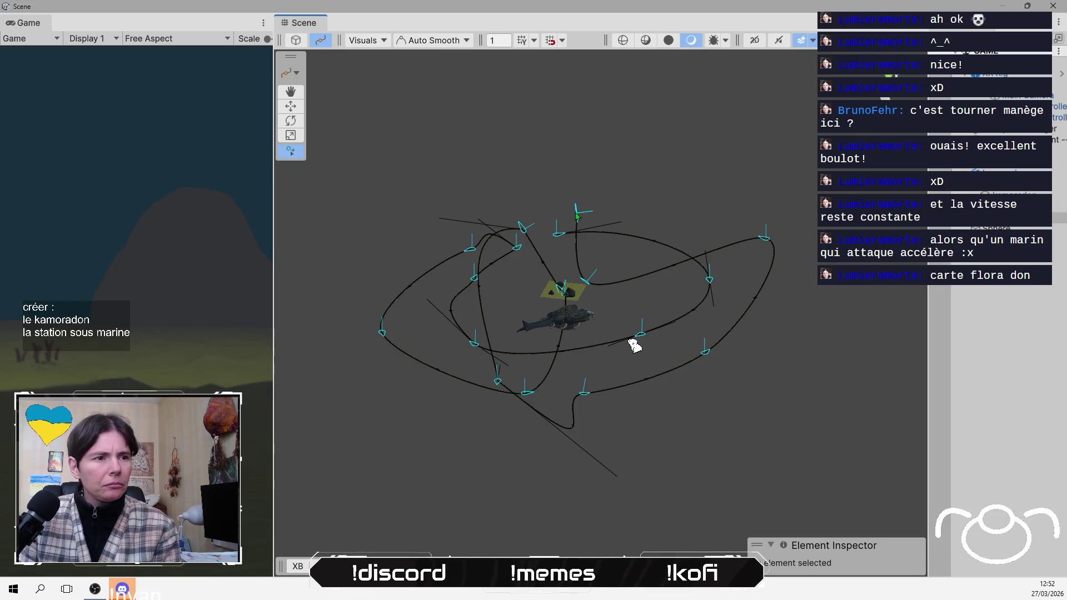
{"action": "key", "text": "Escape"}
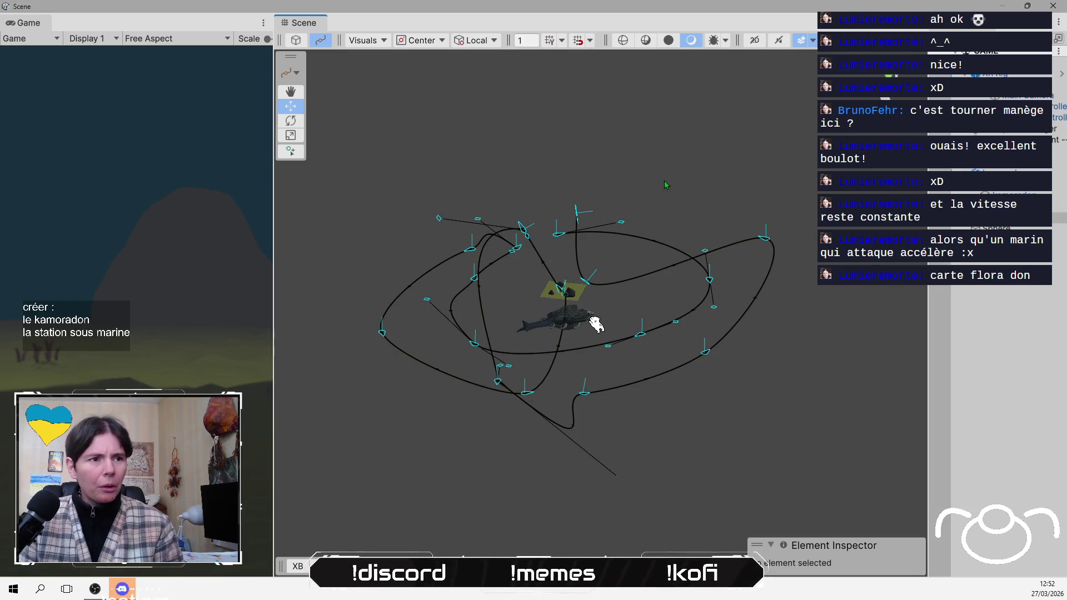
- Briefly re-enter spline drawing, then exit it and zoom out over the loops
{"action": "left_click_drag", "start_coordinate": [581, 316], "coordinate": [556, 298]}
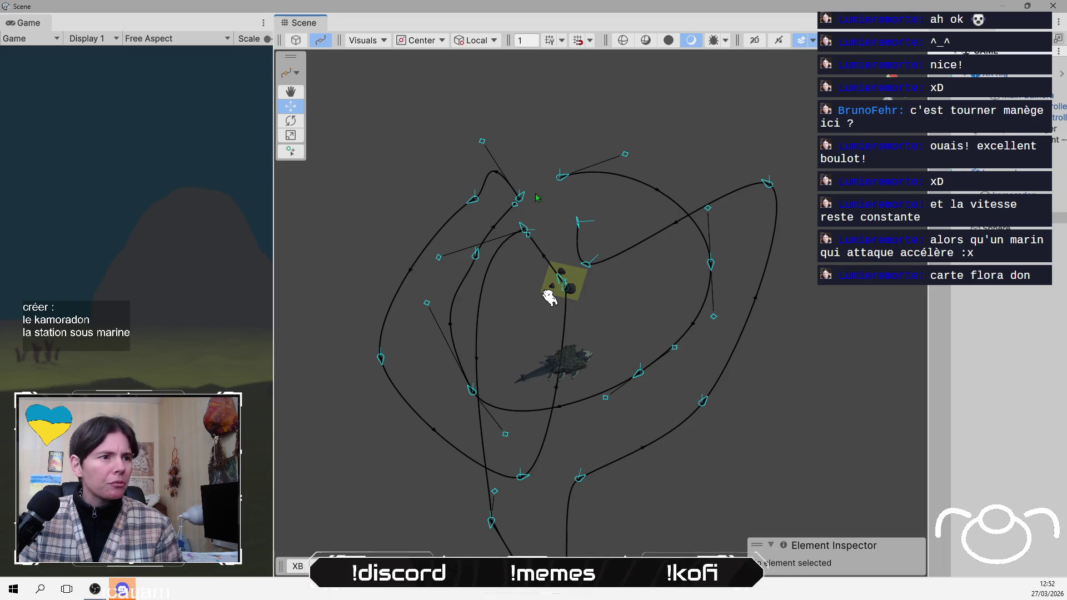
{"action": "left_click", "coordinate": [292, 153]}
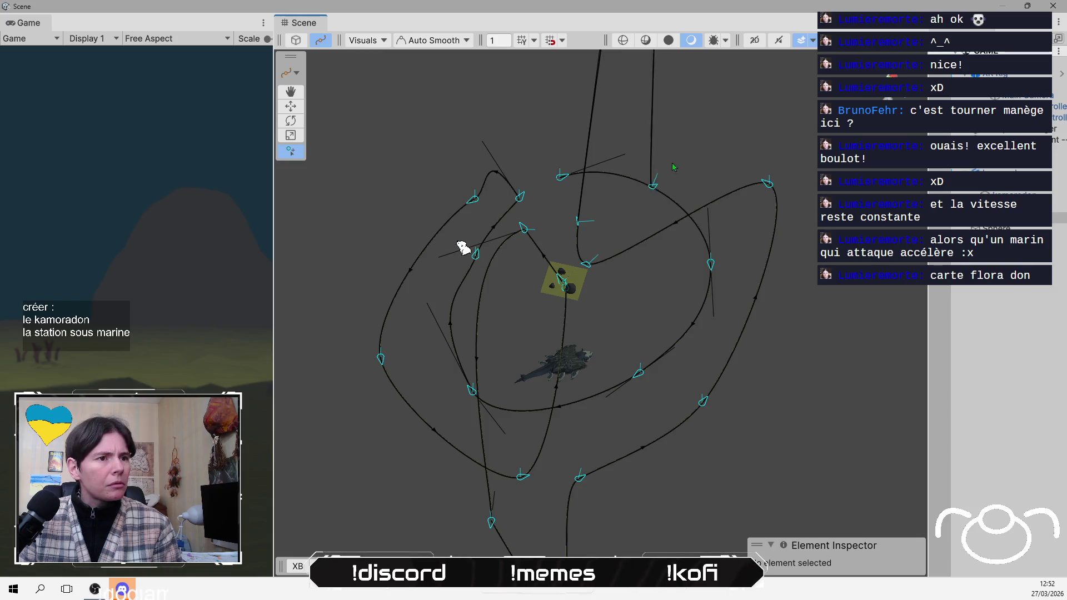
{"action": "key", "text": "Escape"}
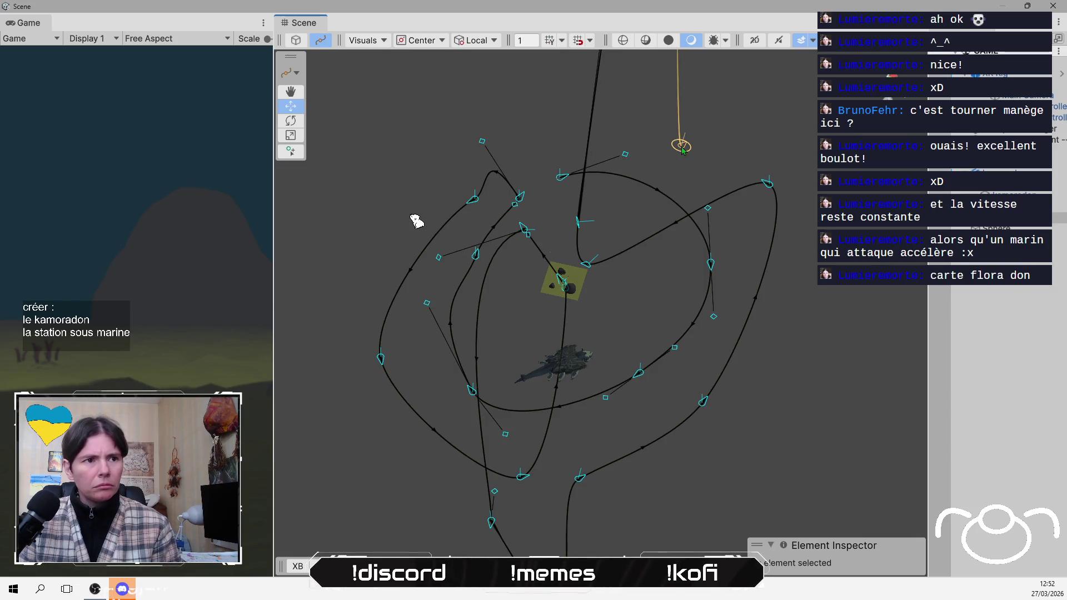
{"action": "scroll", "coordinate": [667, 148], "scroll_direction": "down", "scroll_amount": 5}
{"action": "scroll", "coordinate": [667, 141], "scroll_direction": "down", "scroll_amount": 3}
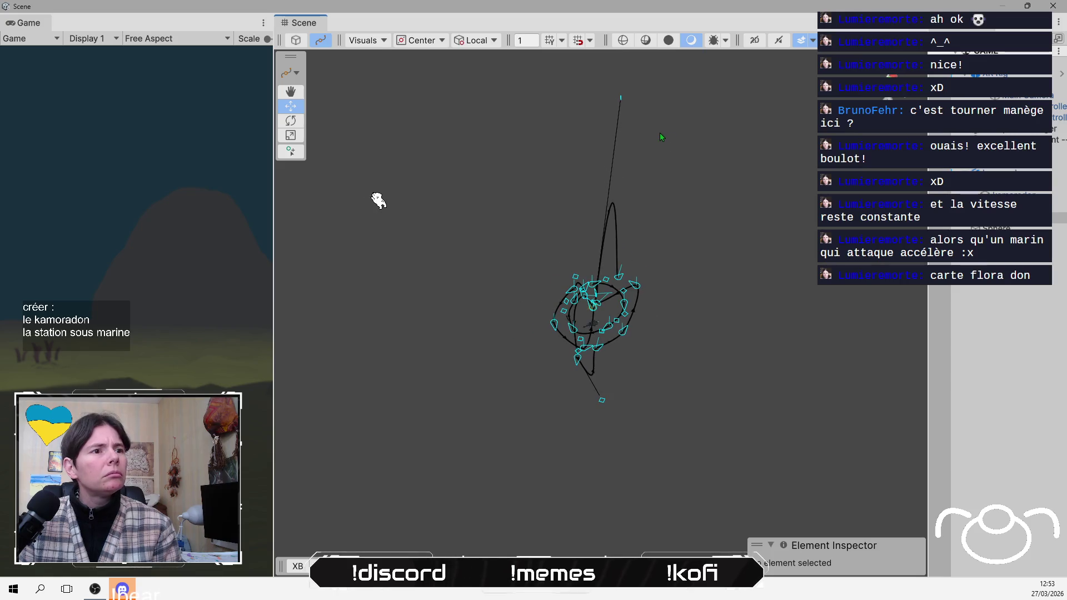
- Drag the stray top knot (Knot 17) down to Y 317.7 and reselect it
{"action": "left_click", "coordinate": [621, 98]}
{"action": "left_click_drag", "start_coordinate": [621, 98], "coordinate": [602, 229]}
{"action": "key", "text": "Escape"}
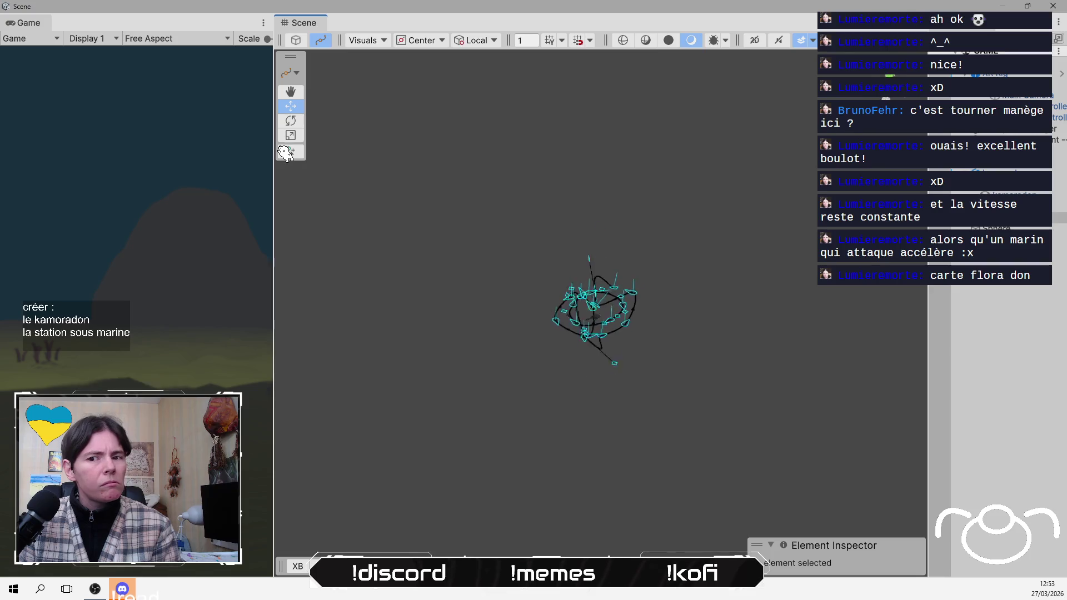
{"action": "mouse_move", "coordinate": [761, 220]}
{"action": "left_mouse_down"}
{"action": "mouse_move", "coordinate": [685, 181]}
{"action": "mouse_move", "coordinate": [656, 209]}
{"action": "mouse_move", "coordinate": [628, 200]}
{"action": "mouse_move", "coordinate": [551, 150]}
{"action": "mouse_move", "coordinate": [574, 185]}
{"action": "mouse_move", "coordinate": [553, 148]}
{"action": "mouse_move", "coordinate": [542, 192]}
{"action": "mouse_move", "coordinate": [557, 179]}
{"action": "left_mouse_up"}
{"action": "left_click", "coordinate": [537, 221]}
- Raise Knot 17, shorten and lower its Out tangent, then select Knot 18
{"action": "left_click_drag", "start_coordinate": [364, 236], "coordinate": [404, 269]}
{"action": "left_click", "coordinate": [770, 200]}
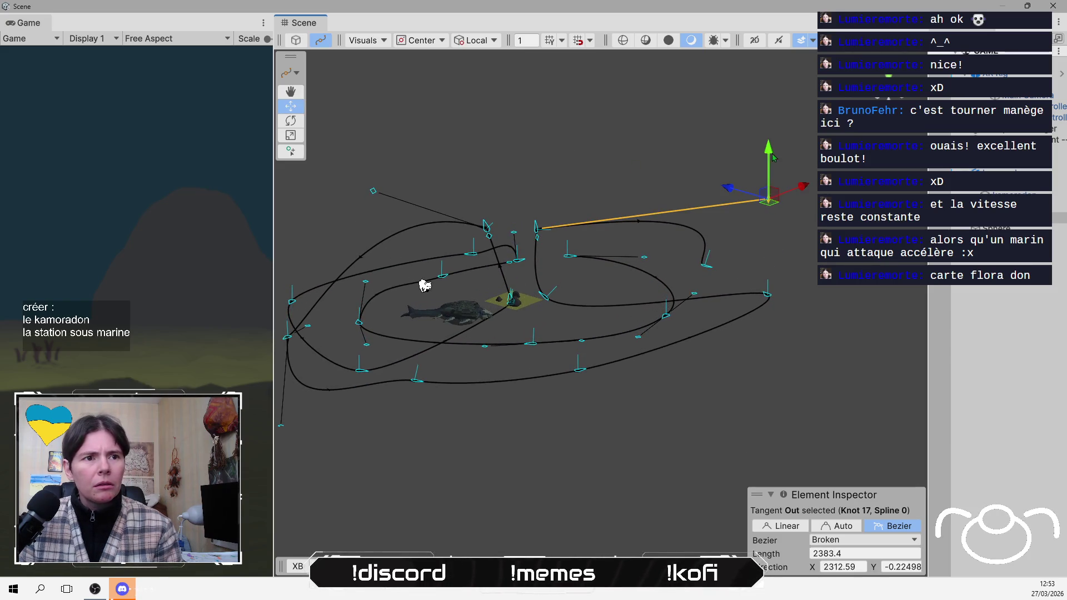
{"action": "left_click_drag", "start_coordinate": [773, 158], "coordinate": [773, 160]}
{"action": "left_click_drag", "start_coordinate": [424, 285], "coordinate": [478, 328]}
{"action": "mouse_move", "coordinate": [710, 107]}
{"action": "left_mouse_down"}
{"action": "mouse_move", "coordinate": [751, 95]}
{"action": "mouse_move", "coordinate": [650, 169]}
{"action": "mouse_move", "coordinate": [659, 159]}
{"action": "mouse_move", "coordinate": [721, 189]}
{"action": "mouse_move", "coordinate": [649, 169]}
{"action": "mouse_move", "coordinate": [632, 198]}
{"action": "mouse_move", "coordinate": [645, 173]}
{"action": "mouse_move", "coordinate": [685, 328]}
{"action": "mouse_move", "coordinate": [758, 333]}
{"action": "mouse_move", "coordinate": [779, 159]}
{"action": "mouse_move", "coordinate": [667, 103]}
{"action": "mouse_move", "coordinate": [629, 126]}
{"action": "left_mouse_up"}
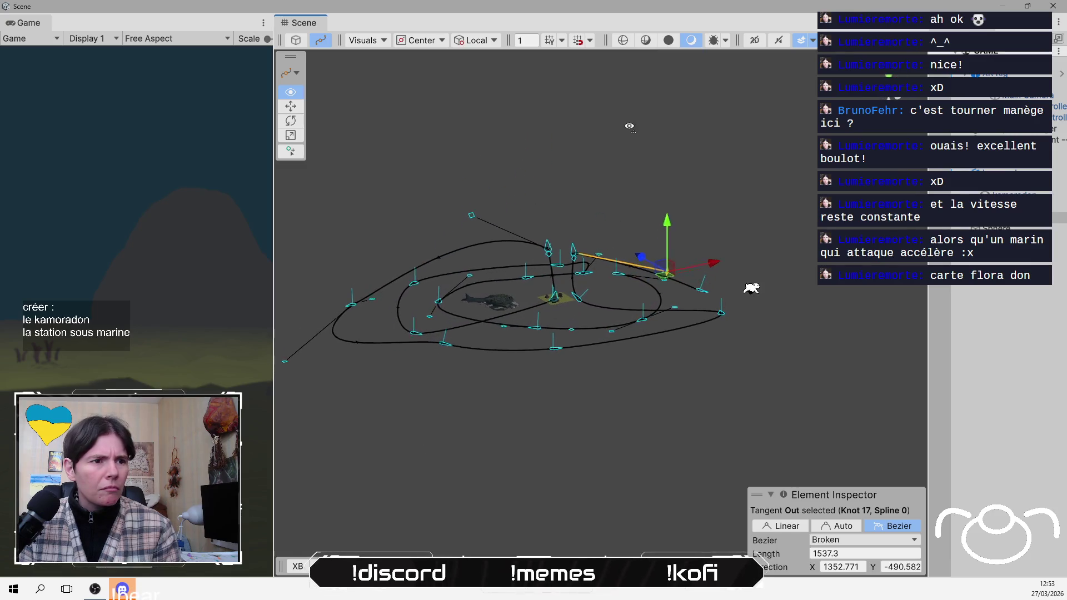
{"action": "left_click_drag", "start_coordinate": [667, 245], "coordinate": [669, 218]}
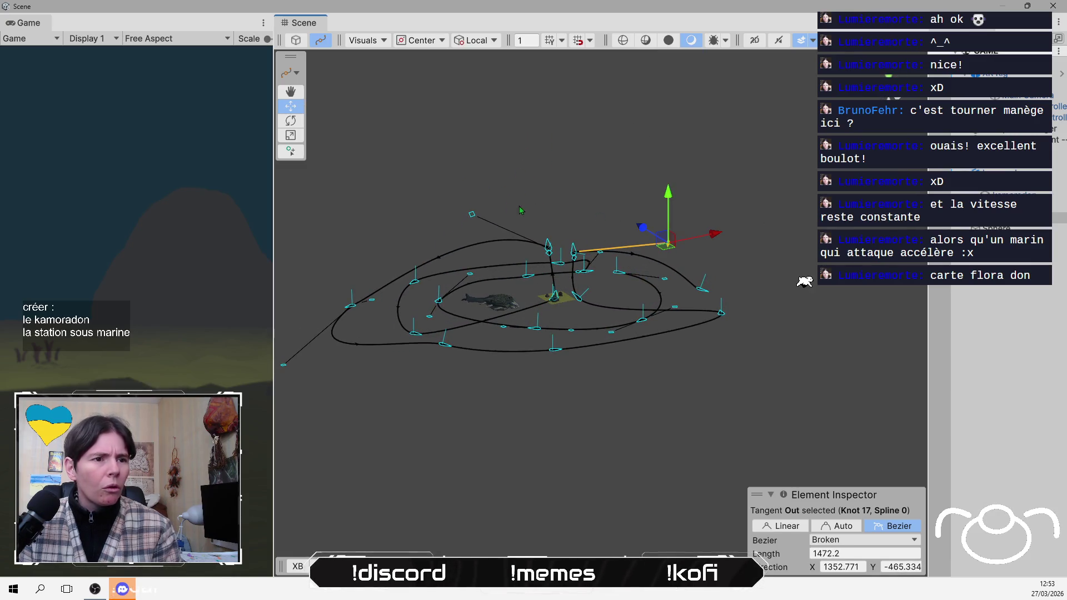
{"action": "mouse_move", "coordinate": [521, 210]}
{"action": "left_mouse_down"}
{"action": "mouse_move", "coordinate": [584, 143]}
{"action": "mouse_move", "coordinate": [575, 193]}
{"action": "mouse_move", "coordinate": [623, 222]}
{"action": "left_mouse_up"}
{"action": "left_click", "coordinate": [656, 249]}
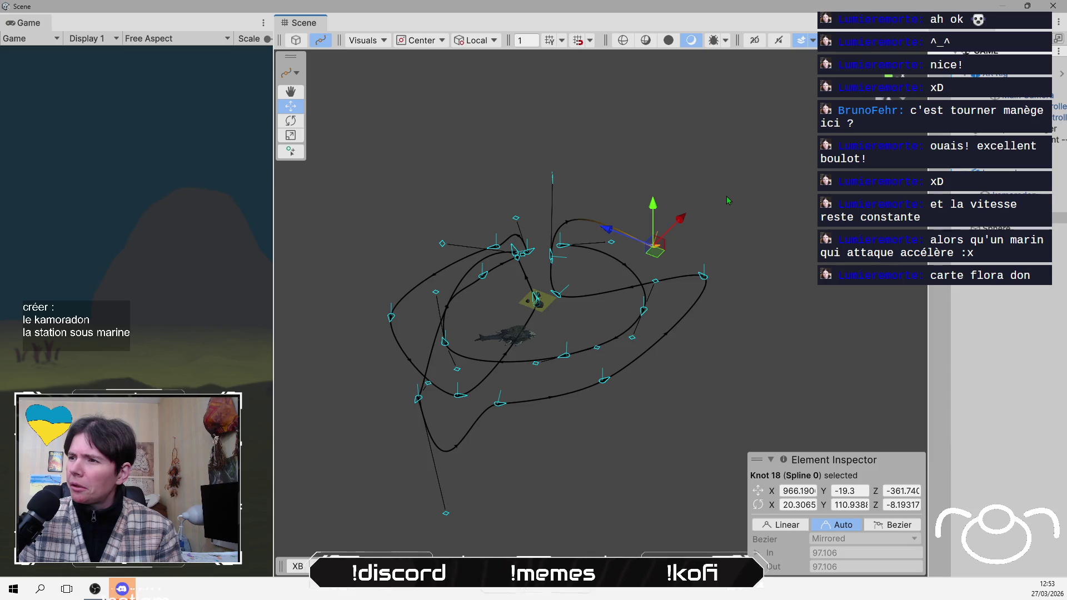
- Draw two new knots past the path's end, curling it off the loop
{"action": "mouse_move", "coordinate": [726, 196]}
{"action": "left_mouse_down"}
{"action": "mouse_move", "coordinate": [743, 336]}
{"action": "mouse_move", "coordinate": [752, 269]}
{"action": "left_mouse_up"}
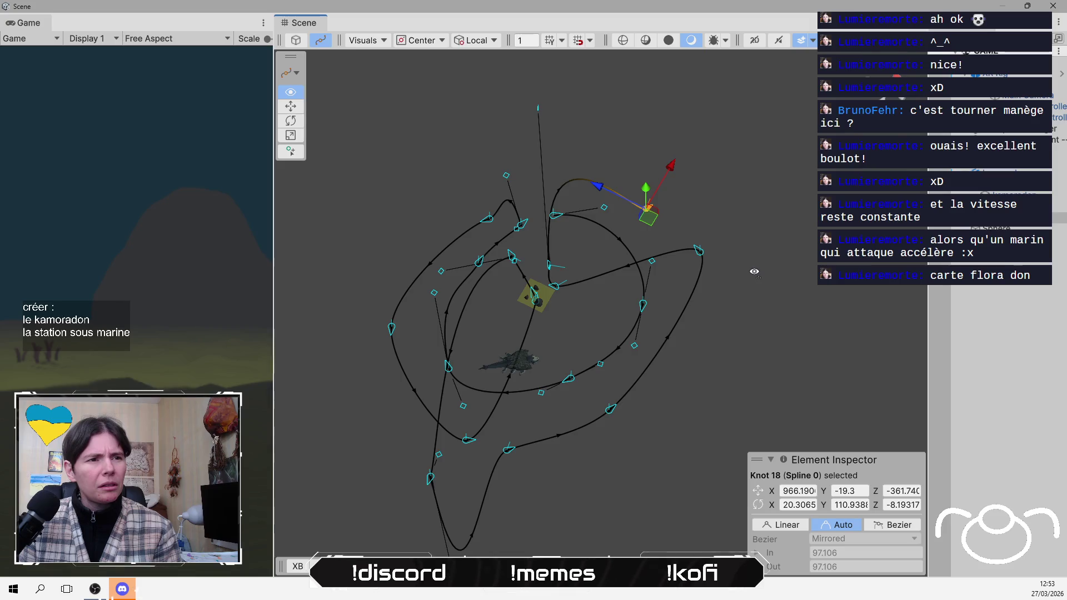
{"action": "left_click", "coordinate": [291, 152]}
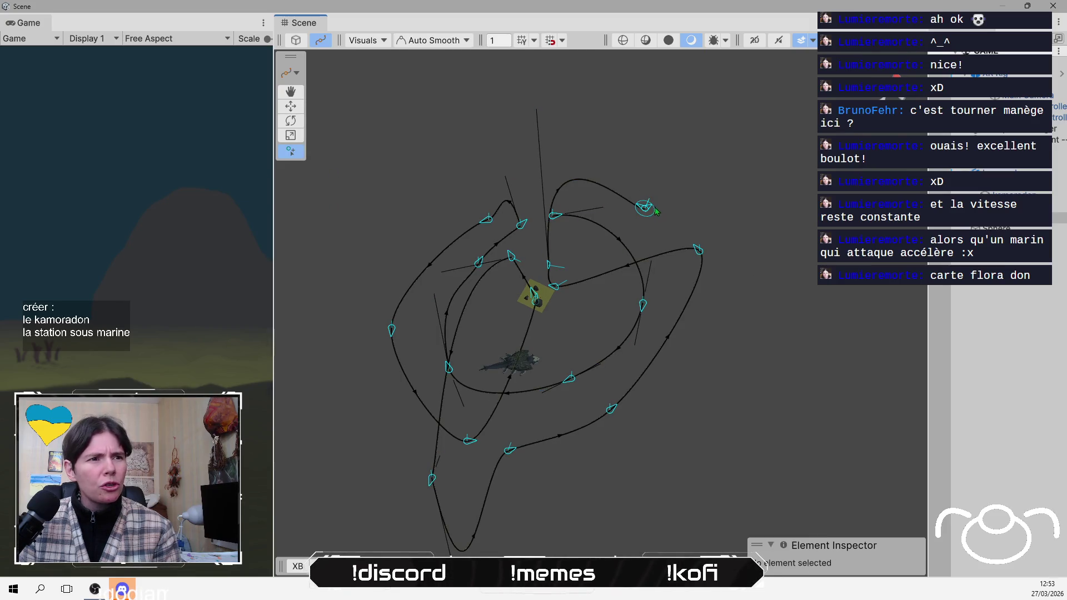
{"action": "left_click", "coordinate": [644, 209]}
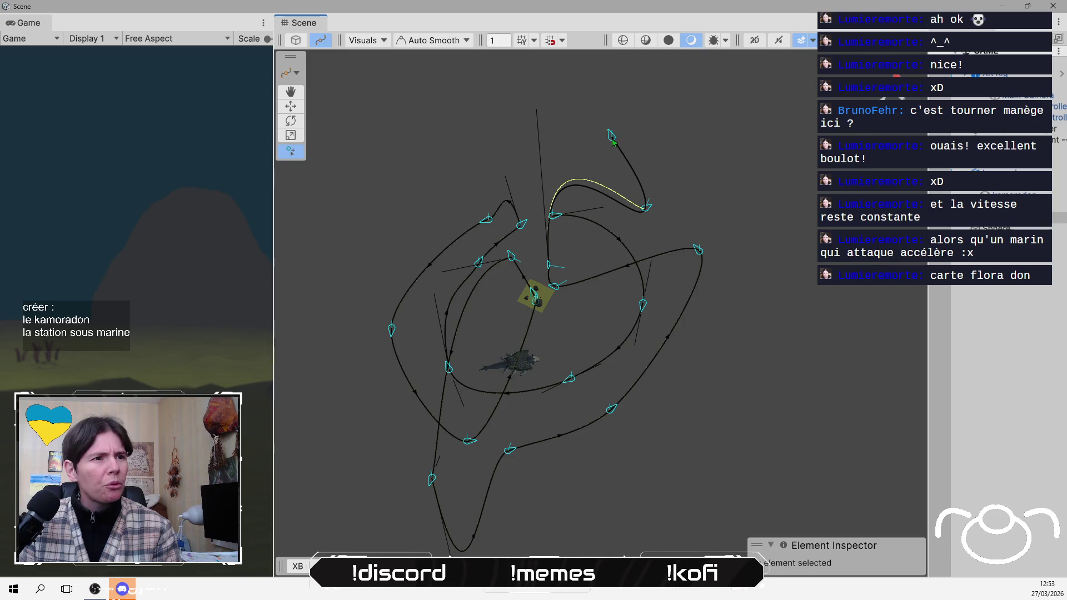
{"action": "left_click", "coordinate": [611, 143]}
{"action": "key", "text": "Escape"}
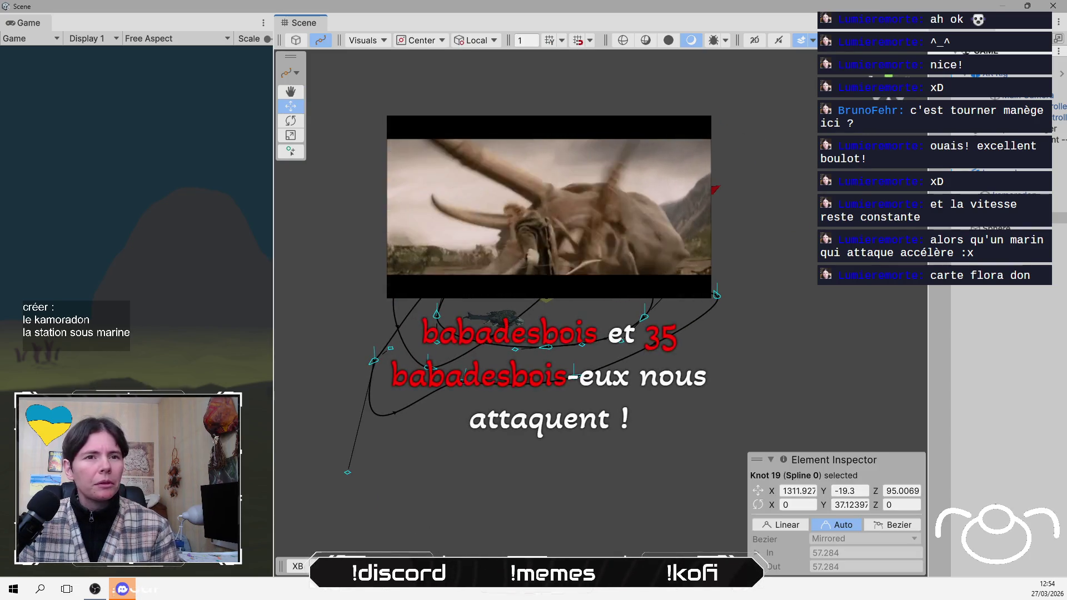
- Select Knot 19, now at X 1311.62, Y -14.3, Z 94.72
{"action": "mouse_move", "coordinate": [725, 117]}
{"action": "left_mouse_down"}
{"action": "mouse_move", "coordinate": [792, 273]}
{"action": "mouse_move", "coordinate": [747, 310]}
{"action": "left_mouse_up"}
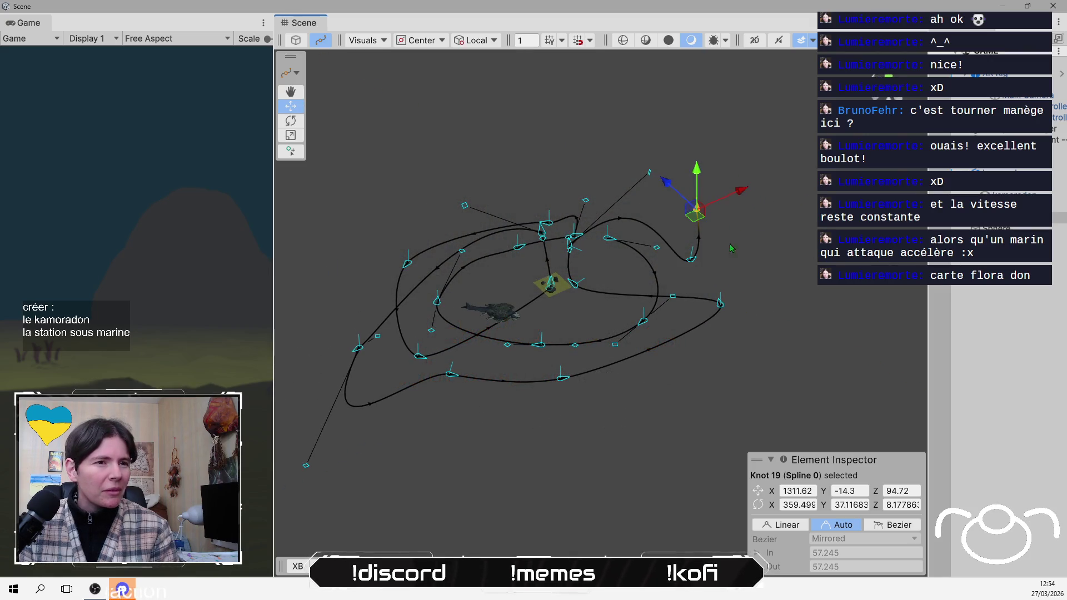
{"action": "left_click_drag", "start_coordinate": [484, 172], "coordinate": [476, 164]}
{"action": "left_click", "coordinate": [711, 204]}
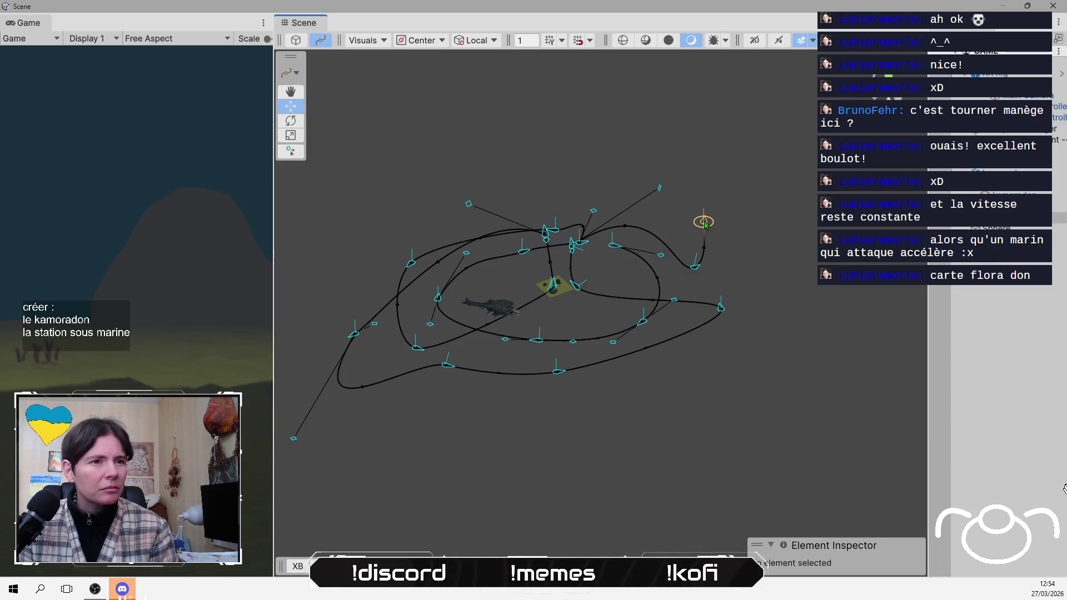
{"action": "left_click", "coordinate": [705, 222]}
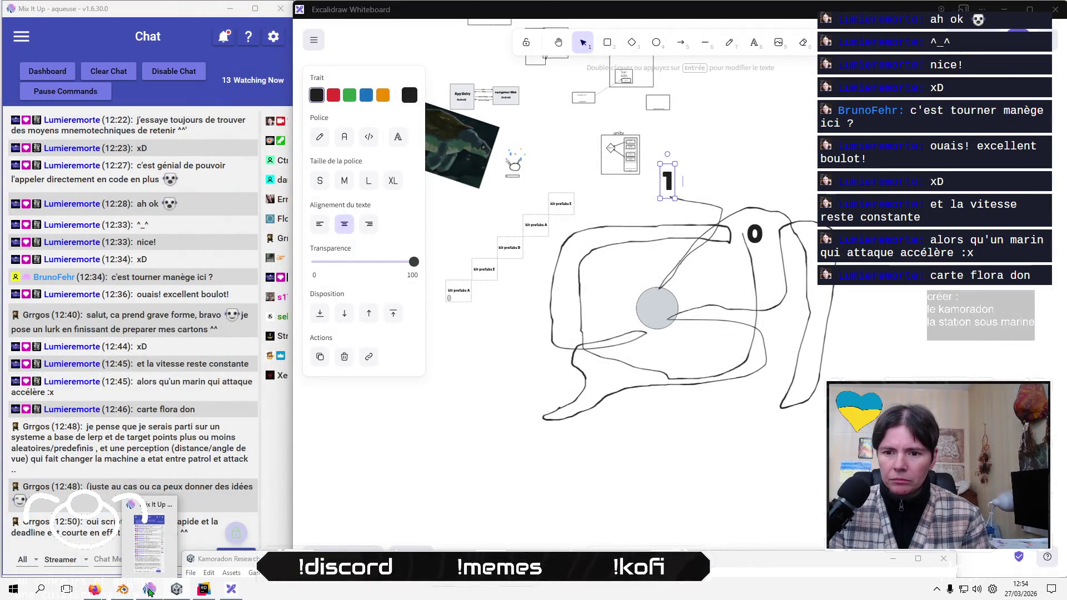
- Go from the Mix It Up chat to OBS and minimize OBS to reveal Unity
{"action": "left_click", "coordinate": [149, 591]}
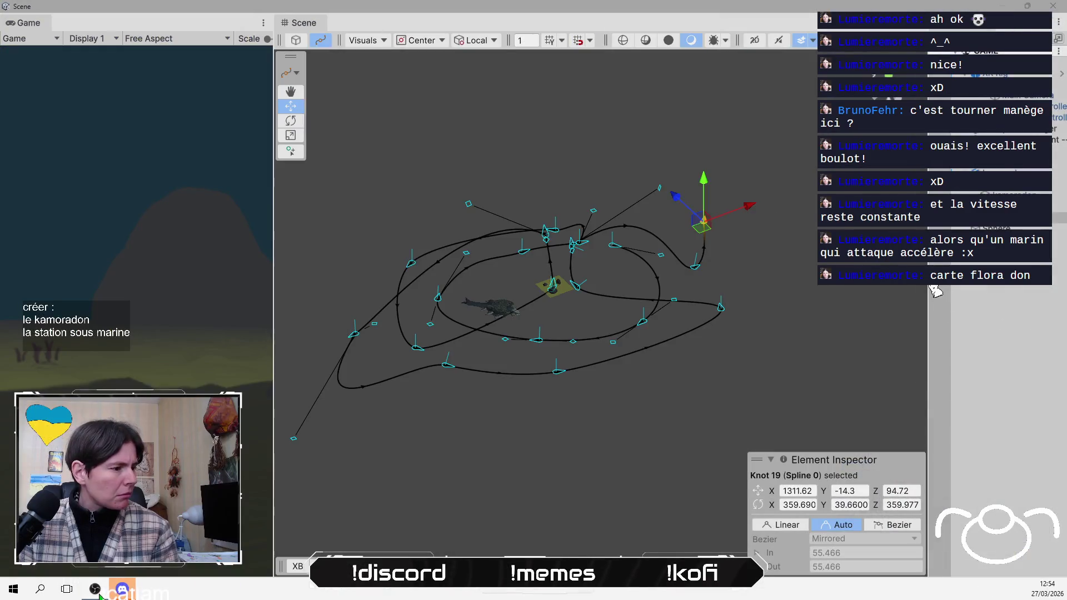
{"action": "left_click", "coordinate": [97, 590]}
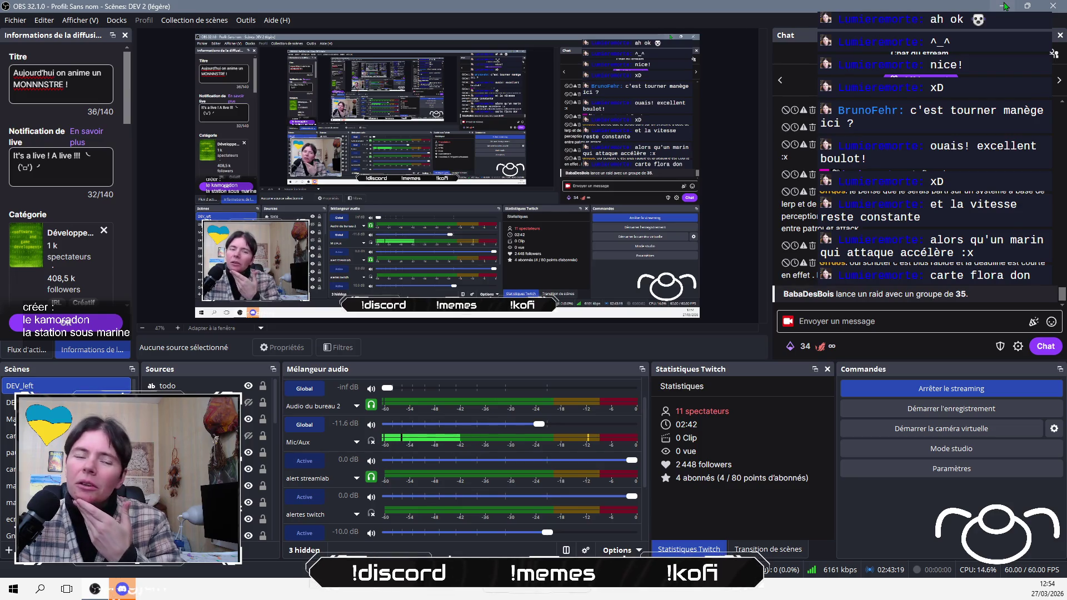
{"action": "left_click", "coordinate": [1005, 6]}
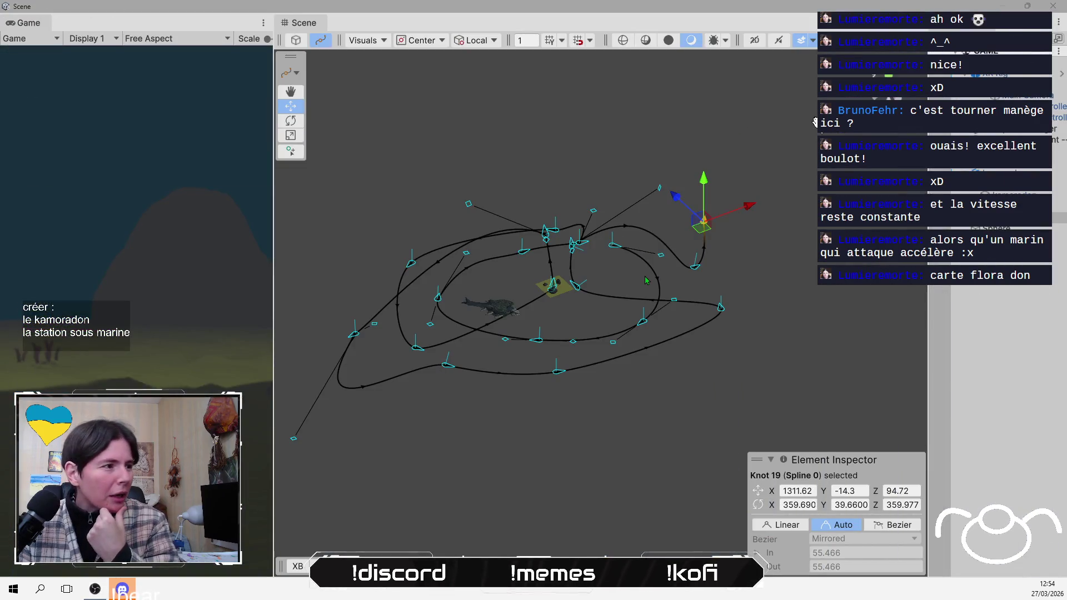
- Orbit to a near side view and enter Draw Spline mode with Knot 19 deselected
{"action": "mouse_move", "coordinate": [788, 319]}
{"action": "left_mouse_down"}
{"action": "mouse_move", "coordinate": [769, 309]}
{"action": "mouse_move", "coordinate": [735, 158]}
{"action": "mouse_move", "coordinate": [682, 284]}
{"action": "left_mouse_up"}
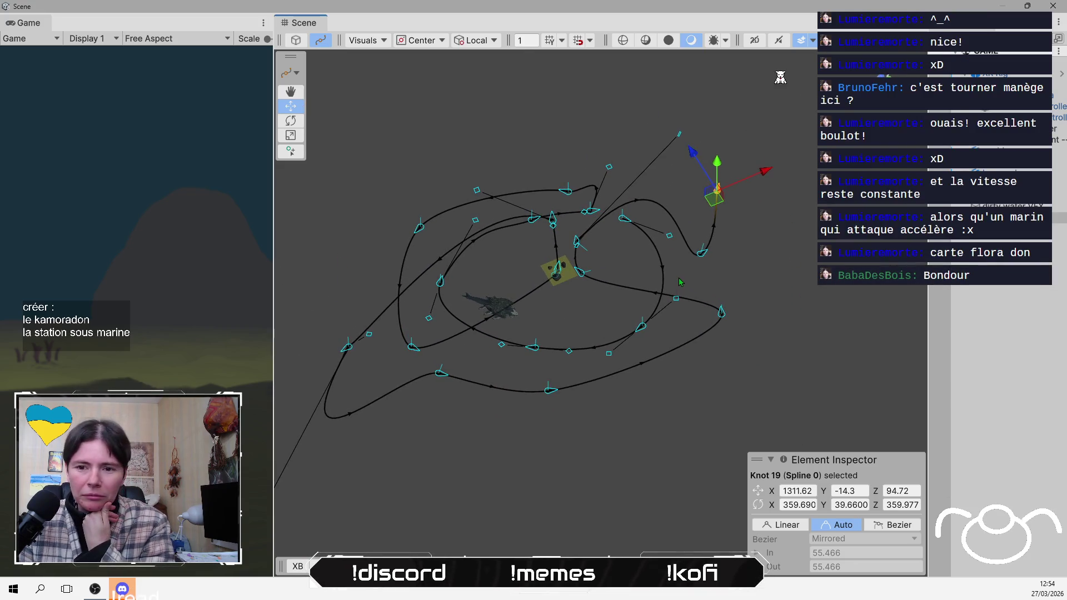
{"action": "left_click", "coordinate": [290, 150]}
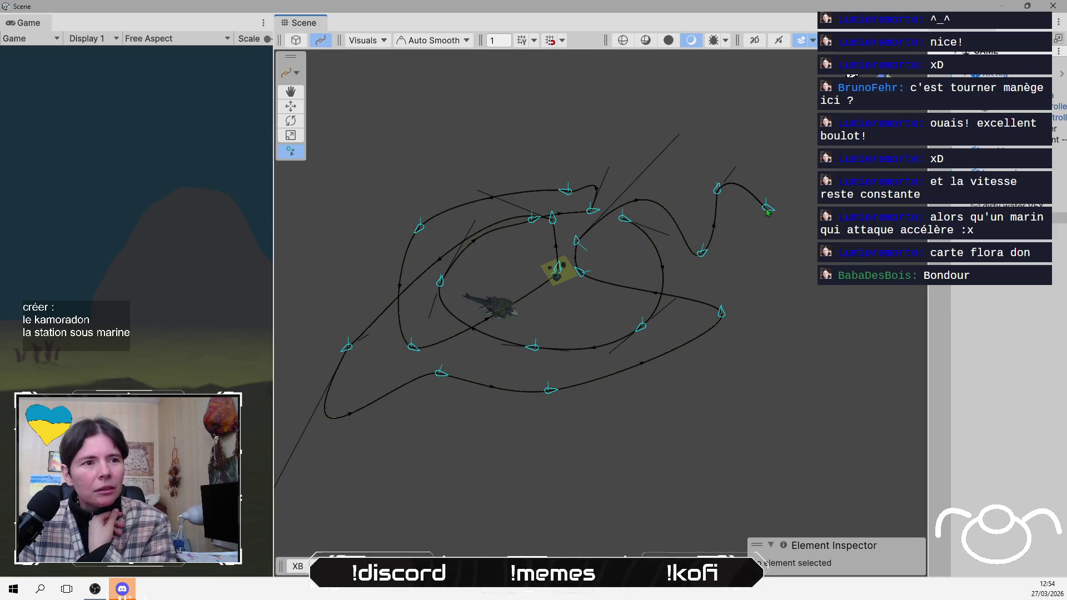
- Place six knots winding down the right side and back toward the central rocks
{"action": "left_click", "coordinate": [766, 210]}
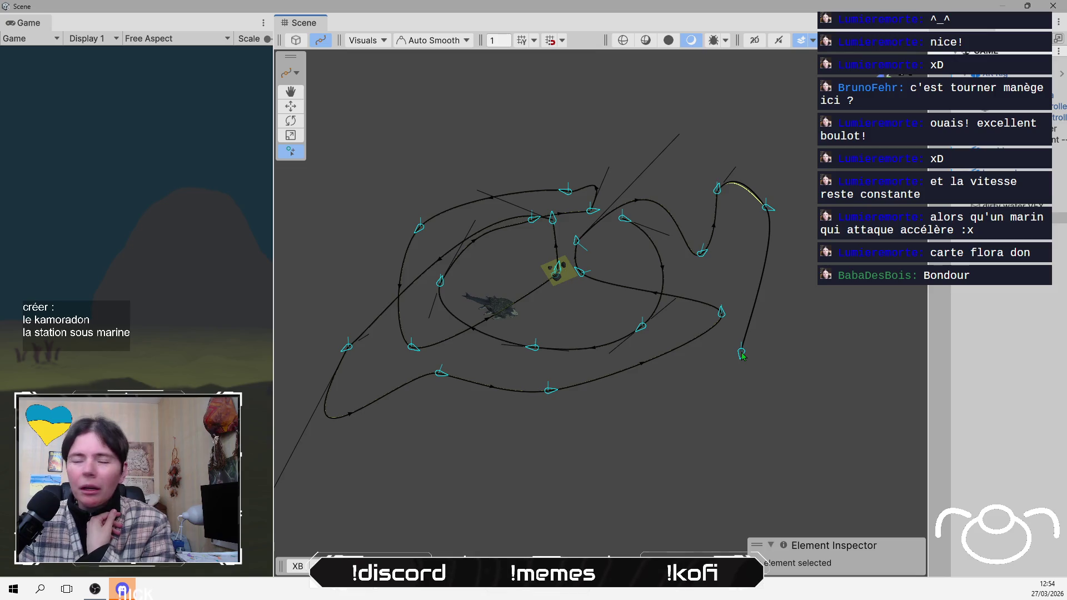
{"action": "left_click", "coordinate": [742, 355]}
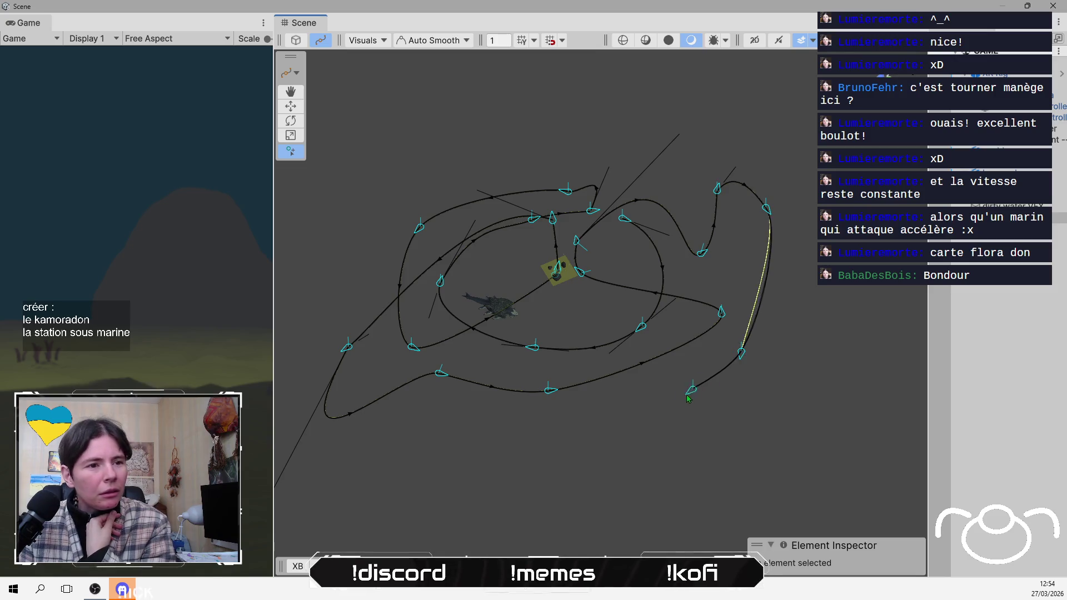
{"action": "left_click", "coordinate": [629, 418]}
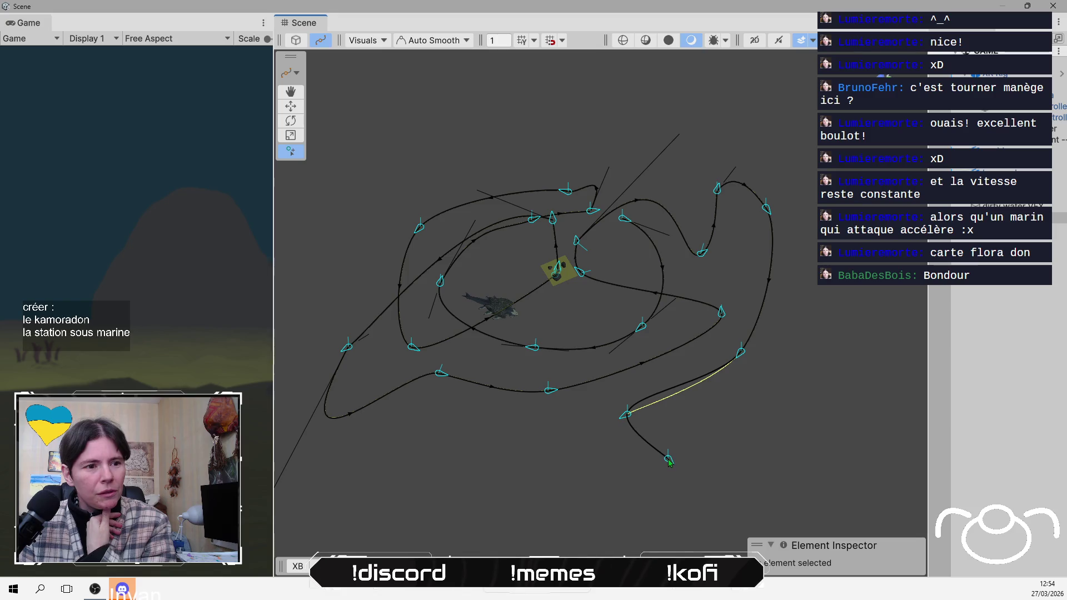
{"action": "left_click", "coordinate": [669, 457]}
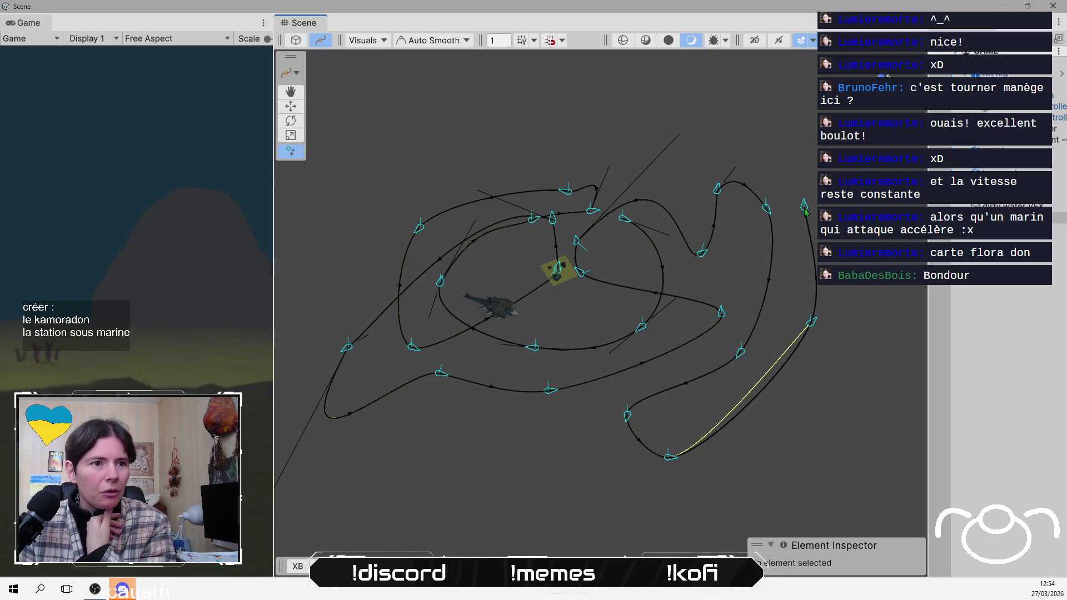
{"action": "left_click", "coordinate": [805, 208]}
{"action": "left_click", "coordinate": [805, 208]}
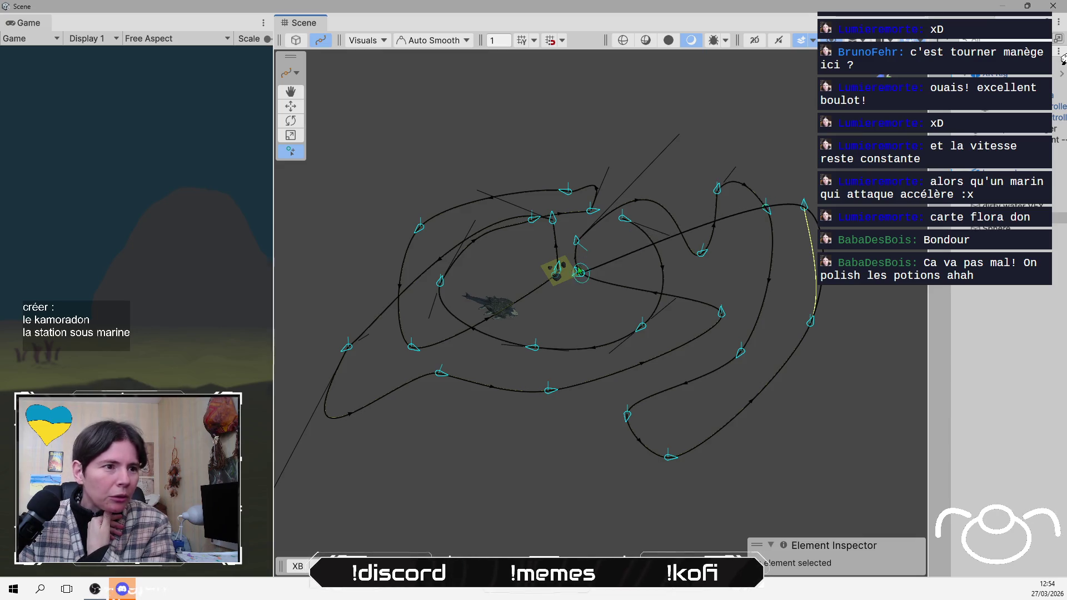
{"action": "scroll", "coordinate": [572, 277], "scroll_direction": "up", "scroll_amount": 6}
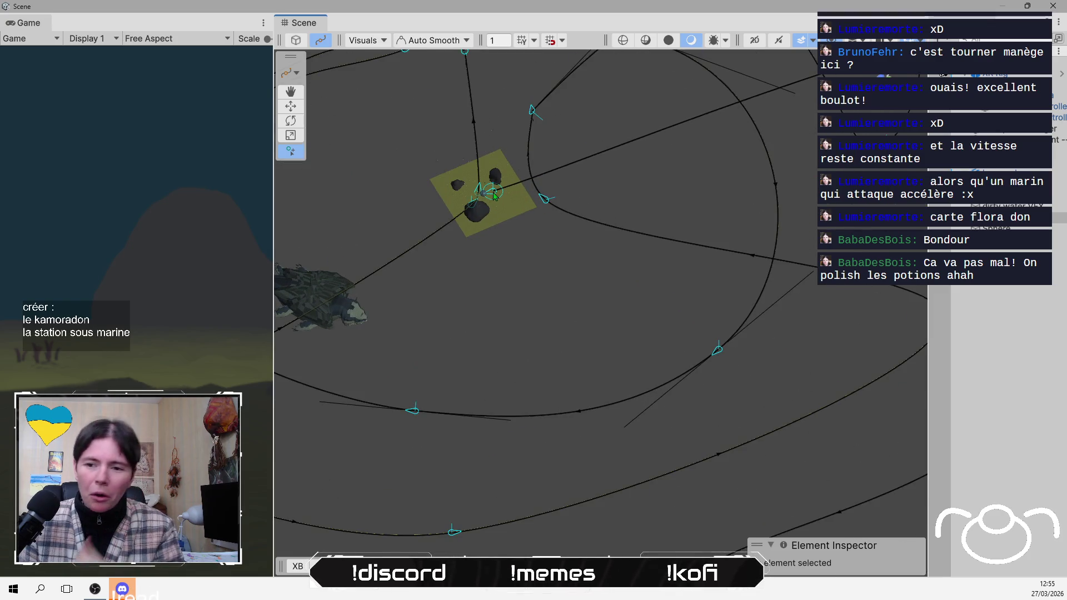
- Exit spline drawing and orbit to a low side view of the path network
{"action": "key", "text": "Escape"}
{"action": "scroll", "coordinate": [508, 282], "scroll_direction": "down", "scroll_amount": 2}
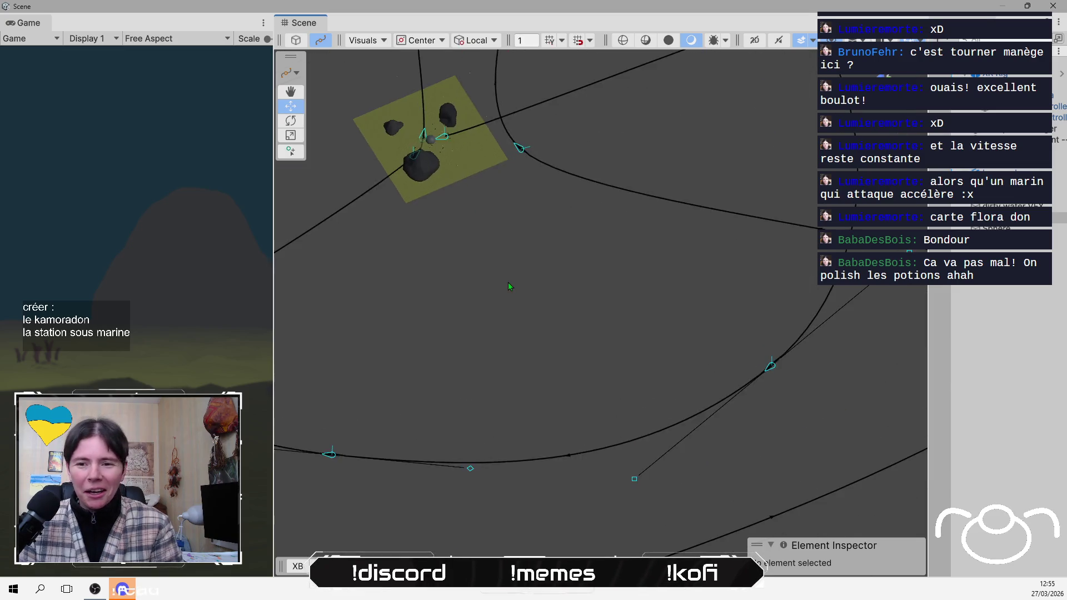
{"action": "scroll", "coordinate": [508, 282], "scroll_direction": "down", "scroll_amount": 5}
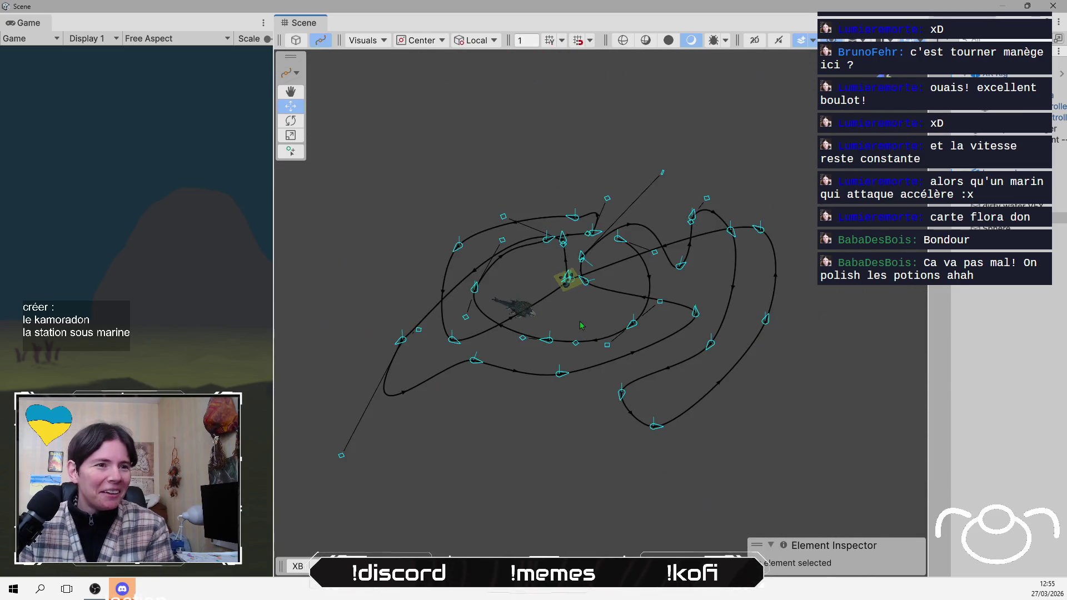
{"action": "mouse_move", "coordinate": [580, 326]}
{"action": "left_mouse_down", "text": "alt"}
{"action": "mouse_move", "coordinate": [634, 248]}
{"action": "mouse_move", "coordinate": [591, 95]}
{"action": "mouse_move", "coordinate": [640, 476]}
{"action": "mouse_move", "coordinate": [786, 388]}
{"action": "mouse_move", "coordinate": [663, 169]}
{"action": "mouse_move", "coordinate": [695, 92]}
{"action": "mouse_move", "coordinate": [715, 126]}
{"action": "mouse_move", "coordinate": [695, 145]}
{"action": "mouse_move", "coordinate": [667, 125]}
{"action": "left_mouse_up", "text": "alt"}
{"action": "mouse_move", "coordinate": [633, 162]}
{"action": "left_mouse_down", "text": "alt"}
{"action": "mouse_move", "coordinate": [564, 81]}
{"action": "mouse_move", "coordinate": [574, 126]}
{"action": "left_mouse_up", "text": "alt"}
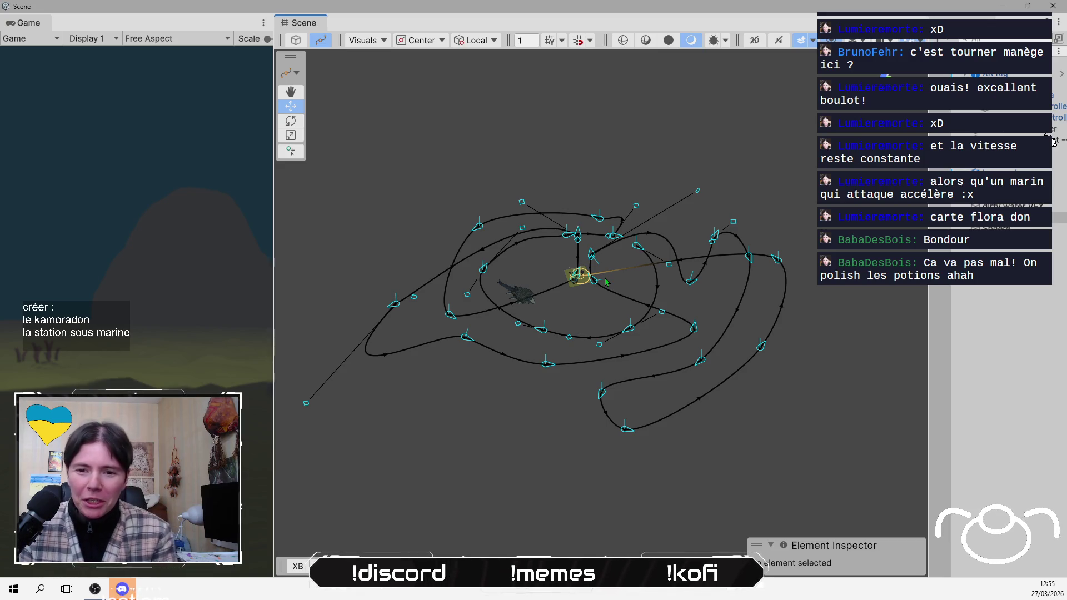
- Select a knot near the central rock patch and zoom in on the rocks and sphere
{"action": "left_click", "coordinate": [577, 236]}
{"action": "mouse_move", "coordinate": [488, 251]}
{"action": "left_mouse_down", "text": "alt"}
{"action": "mouse_move", "coordinate": [584, 345]}
{"action": "mouse_move", "coordinate": [645, 384]}
{"action": "mouse_move", "coordinate": [604, 403]}
{"action": "mouse_move", "coordinate": [627, 346]}
{"action": "left_mouse_up", "text": "alt"}
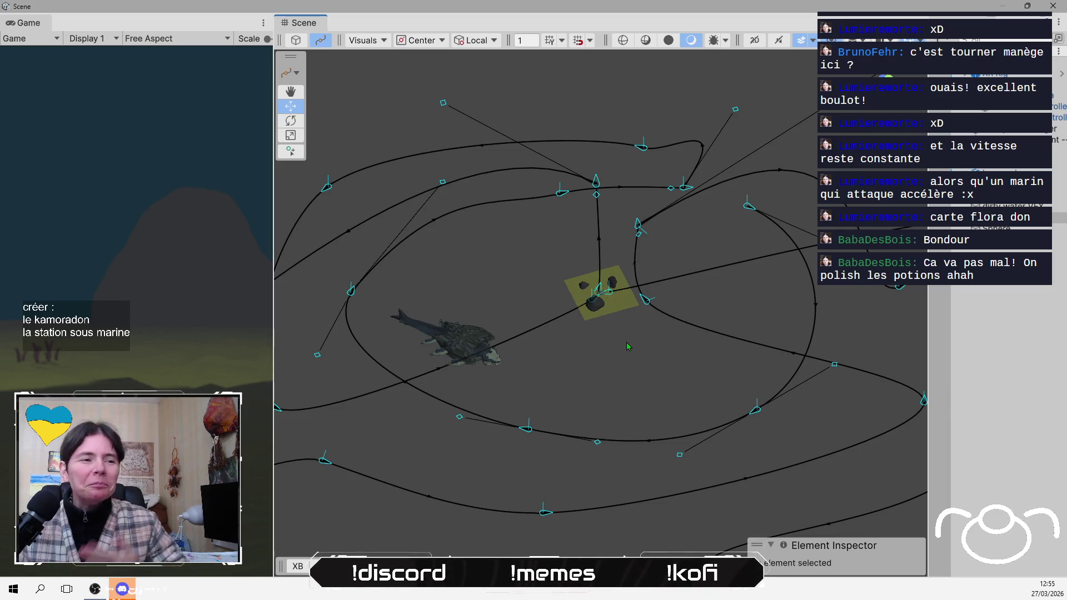
{"action": "scroll", "coordinate": [617, 355], "scroll_direction": "up", "scroll_amount": 1}
{"action": "scroll", "coordinate": [614, 347], "scroll_direction": "up", "scroll_amount": 6}
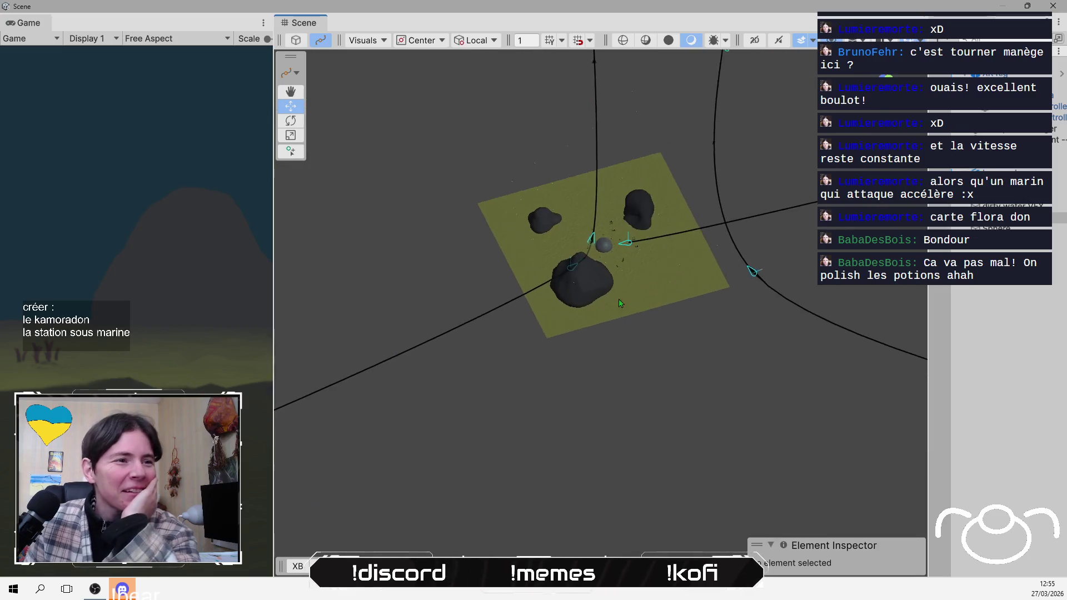
{"action": "scroll", "coordinate": [621, 314], "scroll_direction": "down", "scroll_amount": 5}
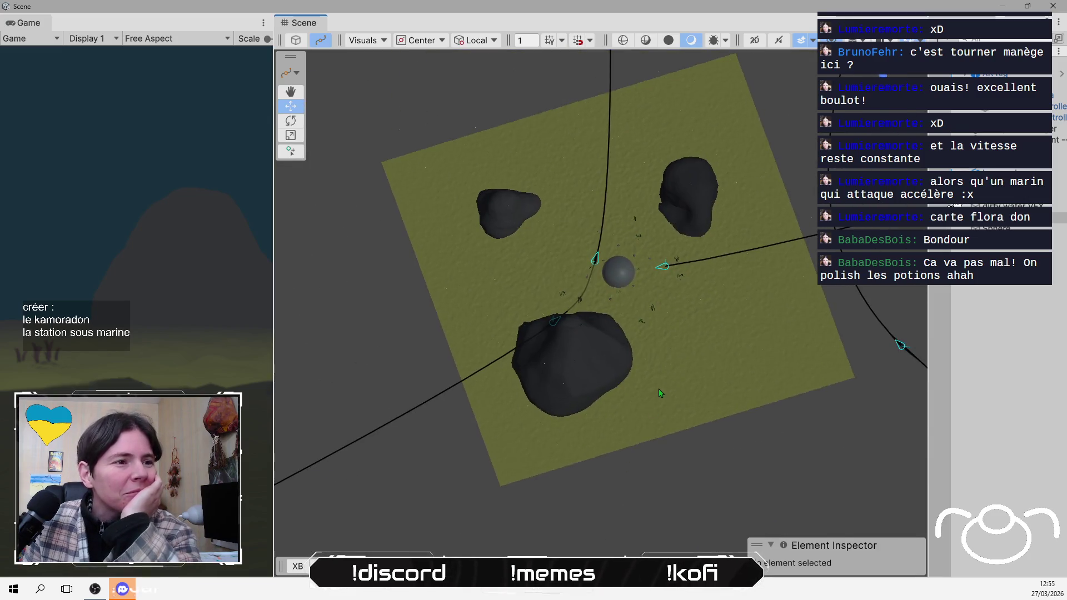
{"action": "scroll", "coordinate": [662, 362], "scroll_direction": "up", "scroll_amount": 5}
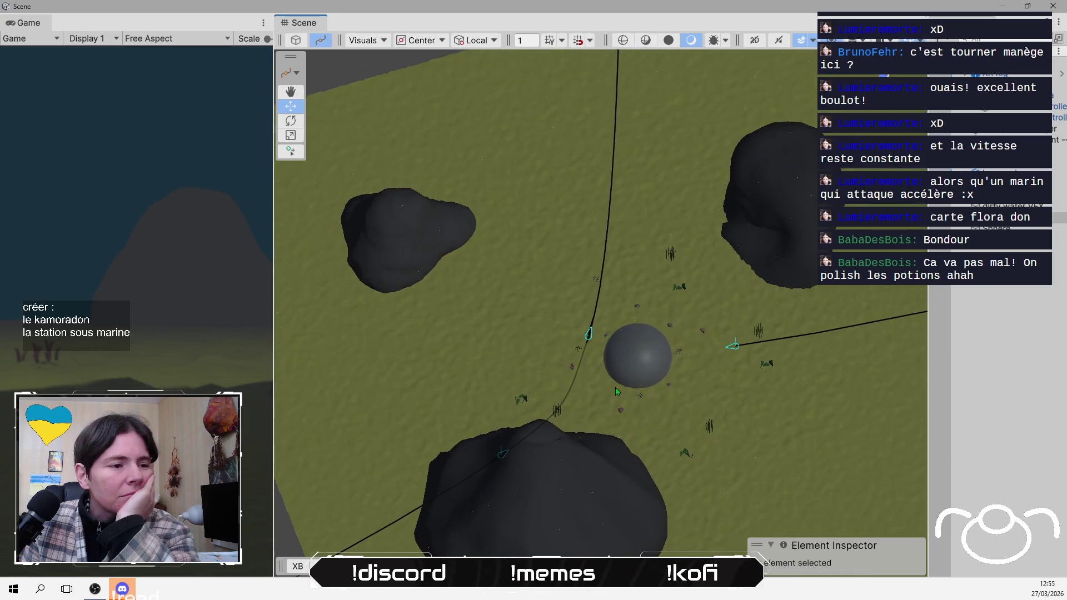
{"action": "scroll", "coordinate": [621, 448], "scroll_direction": "down", "scroll_amount": 1}
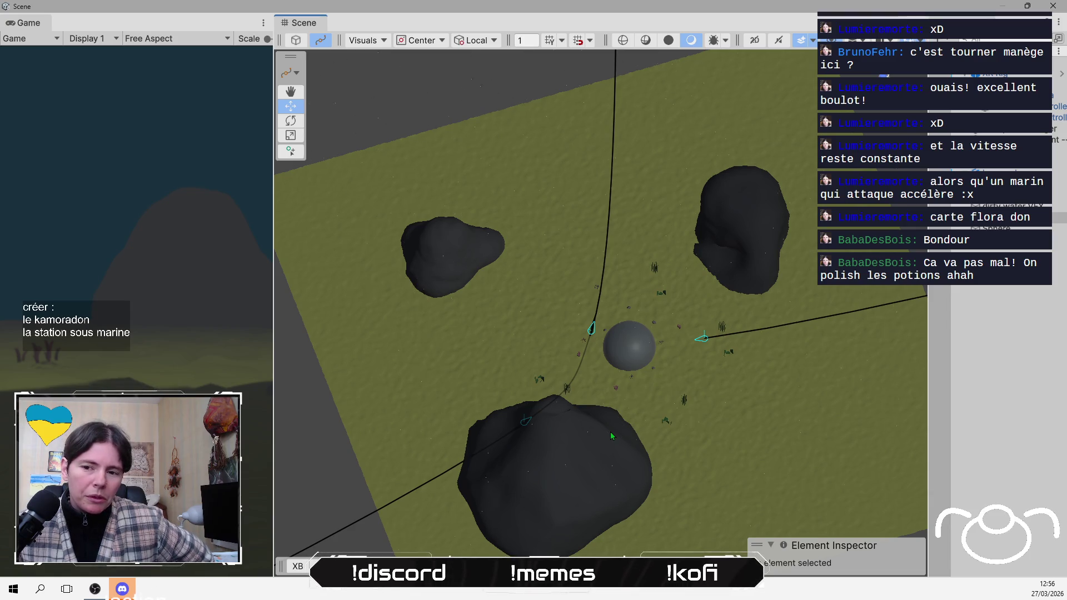
{"action": "scroll", "coordinate": [602, 439], "scroll_direction": "down", "scroll_amount": 10}
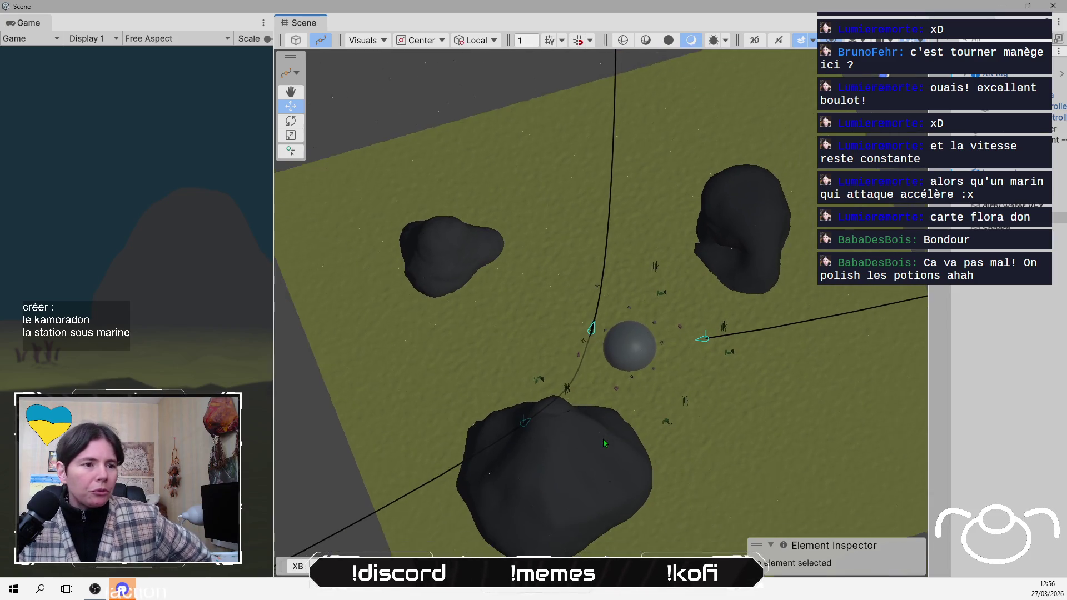
- Orbit over the whale and paths and select Knot 16
{"action": "scroll", "coordinate": [593, 409], "scroll_direction": "down", "scroll_amount": 5}
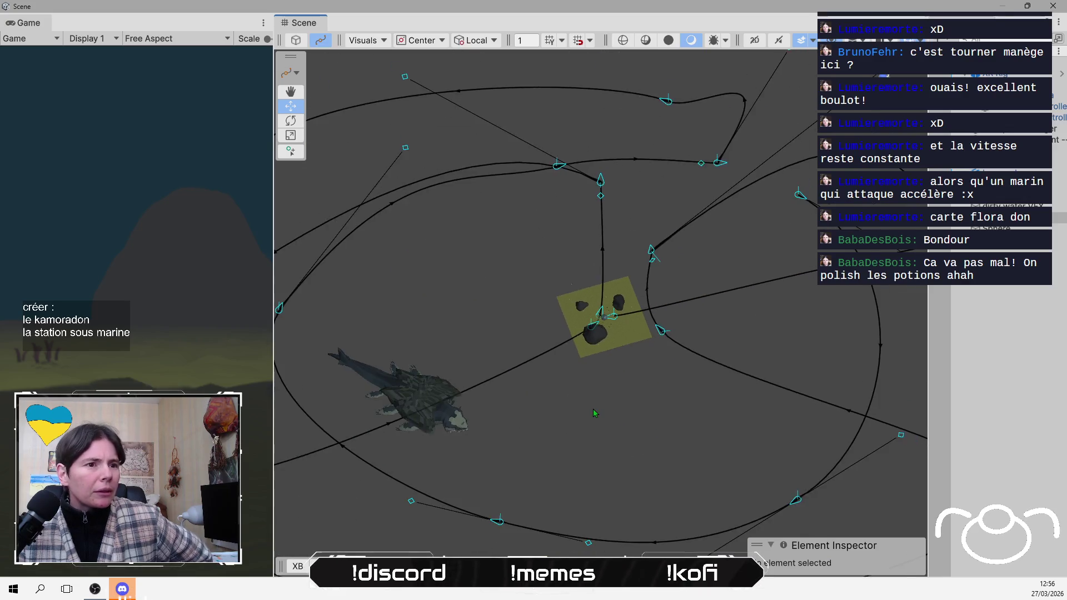
{"action": "mouse_move", "coordinate": [593, 409]}
{"action": "left_mouse_down"}
{"action": "mouse_move", "coordinate": [673, 207]}
{"action": "mouse_move", "coordinate": [658, 222]}
{"action": "left_mouse_up"}
{"action": "left_click_drag", "start_coordinate": [525, 292], "coordinate": [652, 347]}
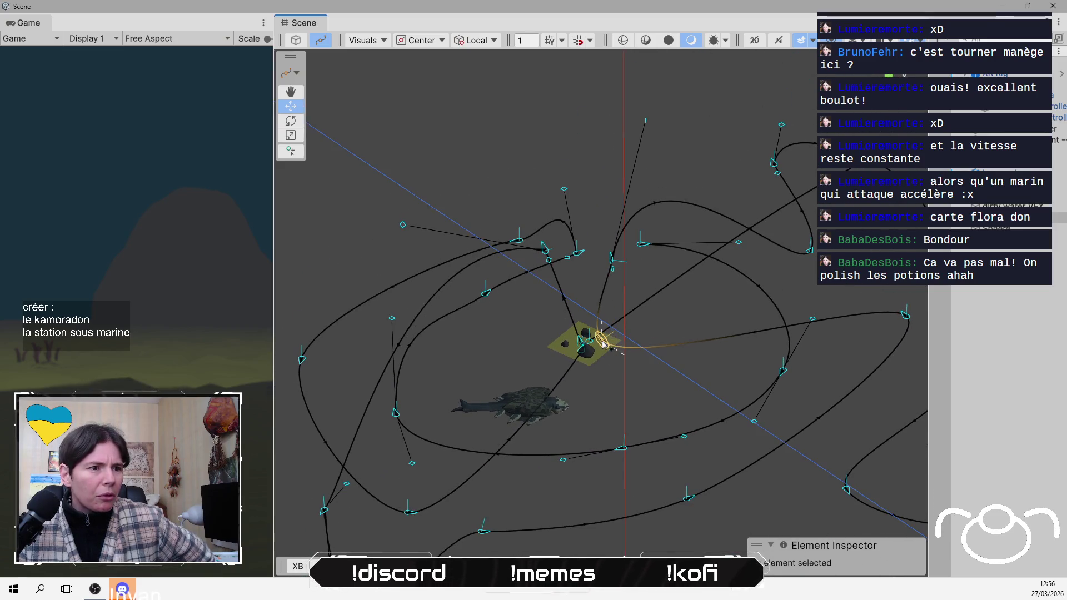
{"action": "scroll", "coordinate": [606, 346], "scroll_direction": "up", "scroll_amount": 3}
{"action": "scroll", "coordinate": [606, 344], "scroll_direction": "up", "scroll_amount": 5}
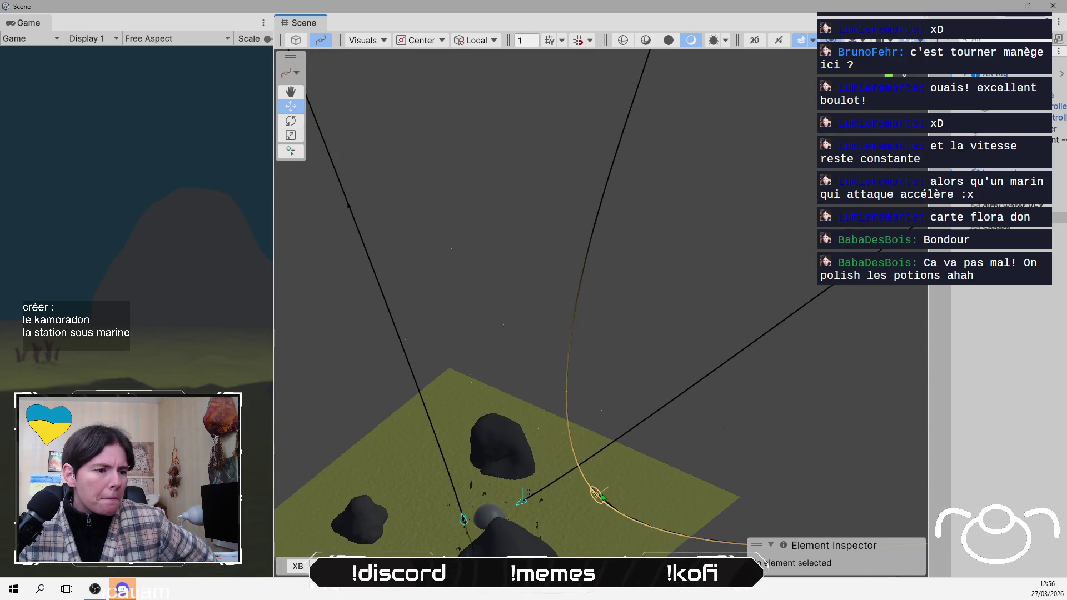
{"action": "left_click", "coordinate": [607, 503]}
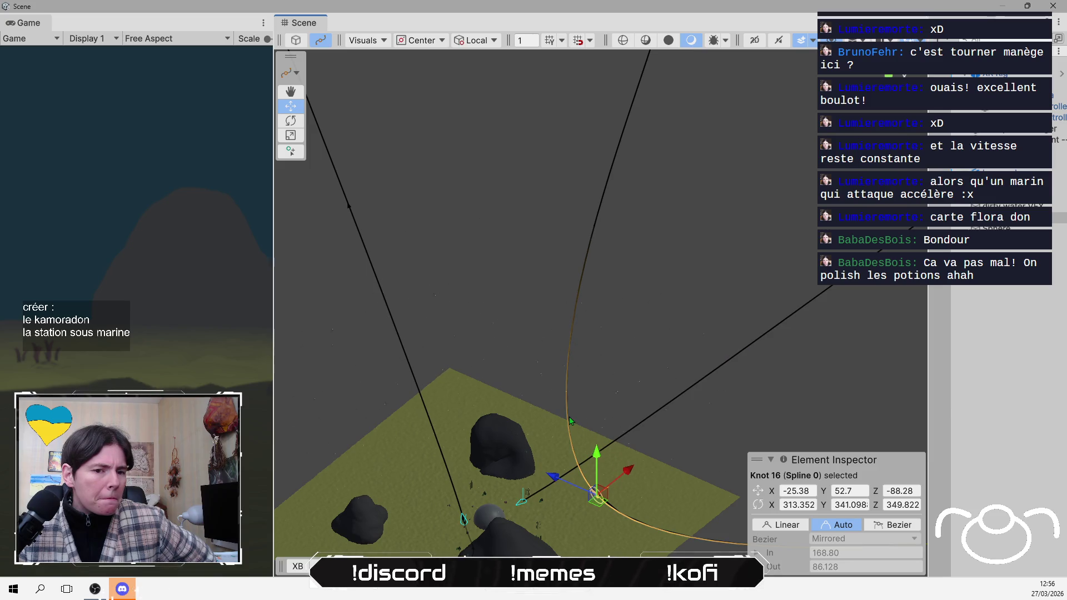
{"action": "left_click_drag", "start_coordinate": [613, 448], "coordinate": [609, 368]}
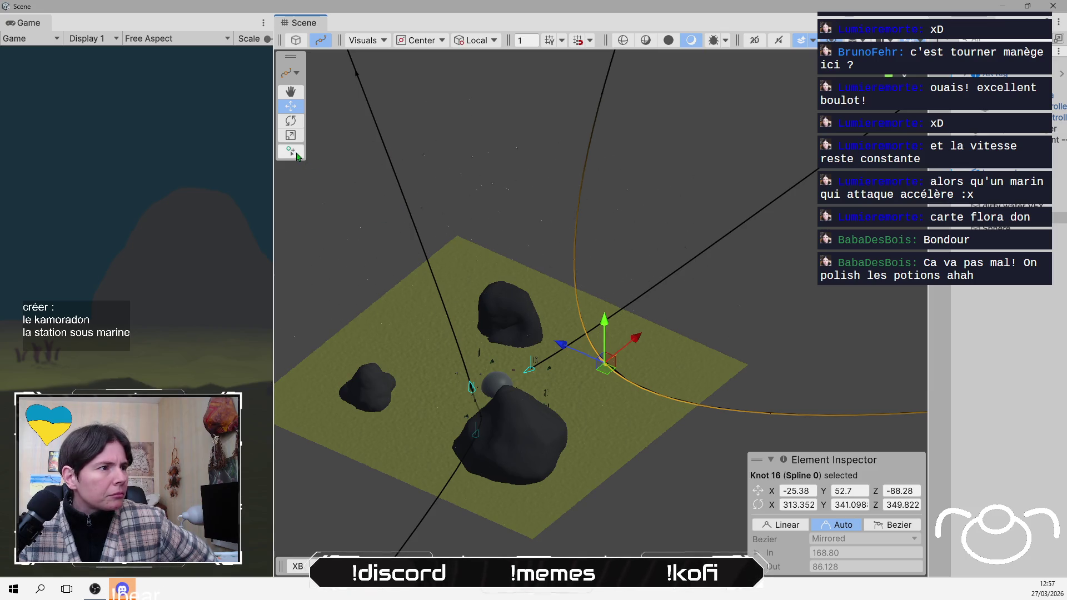
- Draw a new knot at the plane's edge and drag it left toward the rocks
{"action": "left_click", "coordinate": [290, 151]}
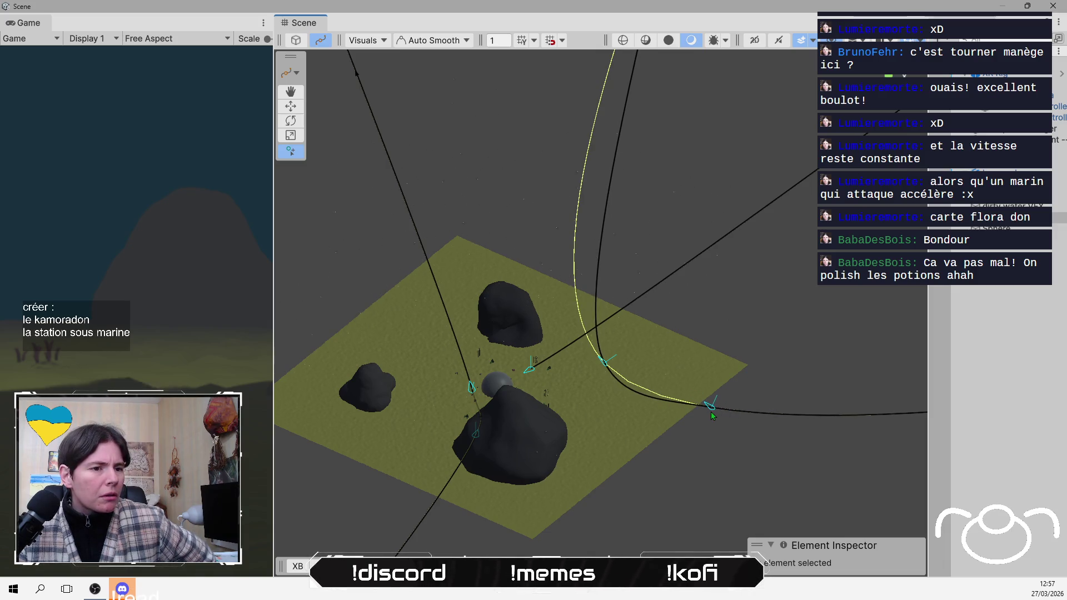
{"action": "left_click", "coordinate": [712, 410]}
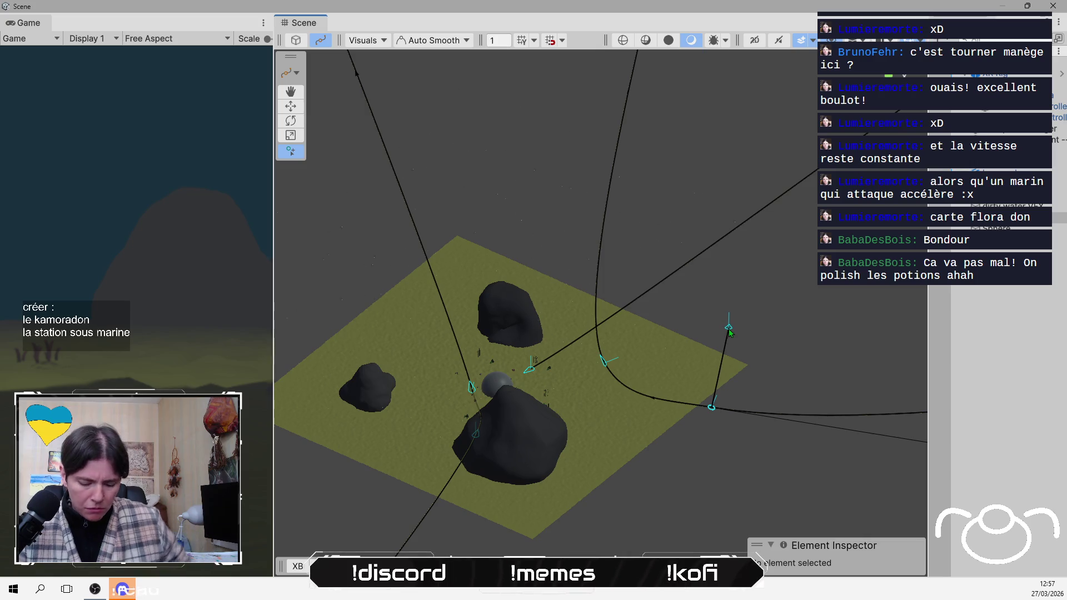
{"action": "key", "text": "Escape"}
{"action": "mouse_move", "coordinate": [707, 414]}
{"action": "left_mouse_down"}
{"action": "mouse_move", "coordinate": [659, 442]}
{"action": "mouse_move", "coordinate": [644, 414]}
{"action": "mouse_move", "coordinate": [565, 409]}
{"action": "mouse_move", "coordinate": [600, 361]}
{"action": "mouse_move", "coordinate": [610, 367]}
{"action": "mouse_move", "coordinate": [590, 281]}
{"action": "mouse_move", "coordinate": [545, 334]}
{"action": "mouse_move", "coordinate": [528, 382]}
{"action": "left_mouse_up"}
- Frame Knot 16 and move it to X 12.62, Y 44.2, Z -32.98
{"action": "left_click", "coordinate": [595, 381]}
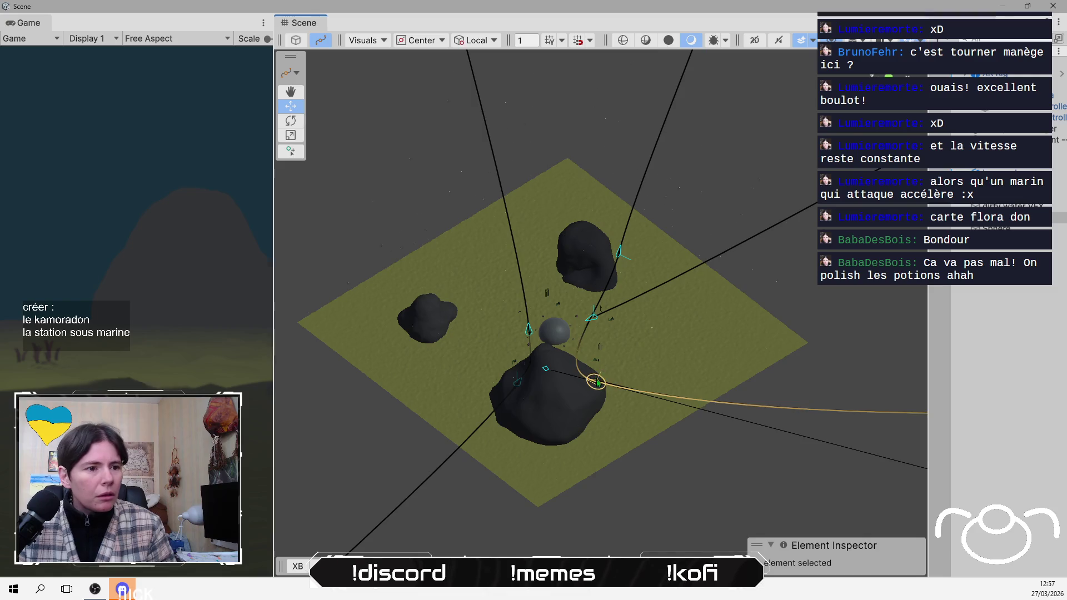
{"action": "key", "text": "f"}
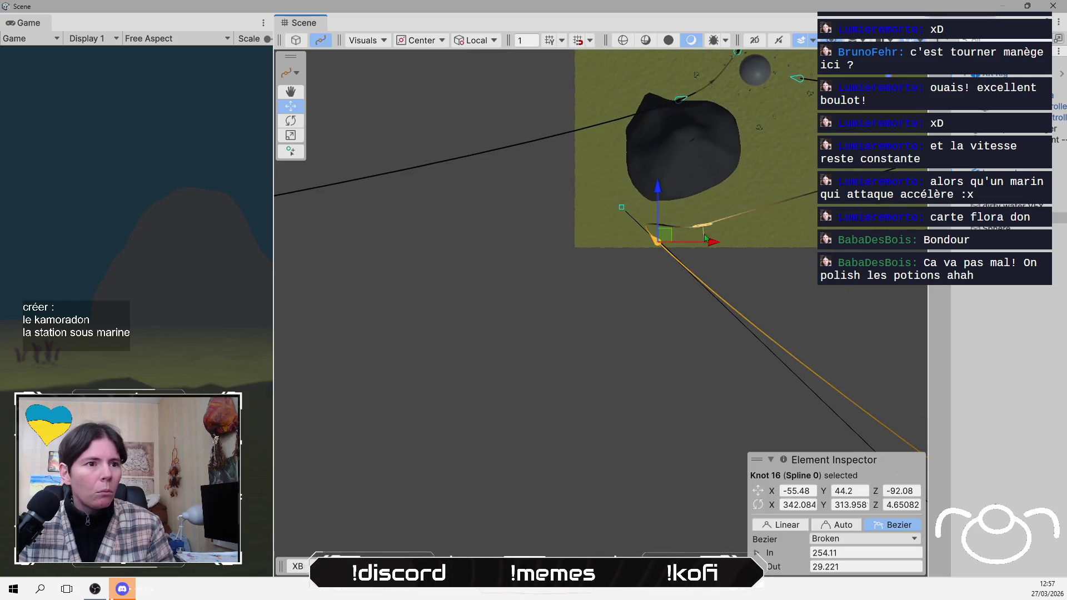
{"action": "mouse_move", "coordinate": [674, 238]}
{"action": "left_mouse_down"}
{"action": "mouse_move", "coordinate": [799, 117]}
{"action": "mouse_move", "coordinate": [794, 70]}
{"action": "mouse_move", "coordinate": [792, 106]}
{"action": "left_mouse_up"}
{"action": "left_click", "coordinate": [702, 228]}
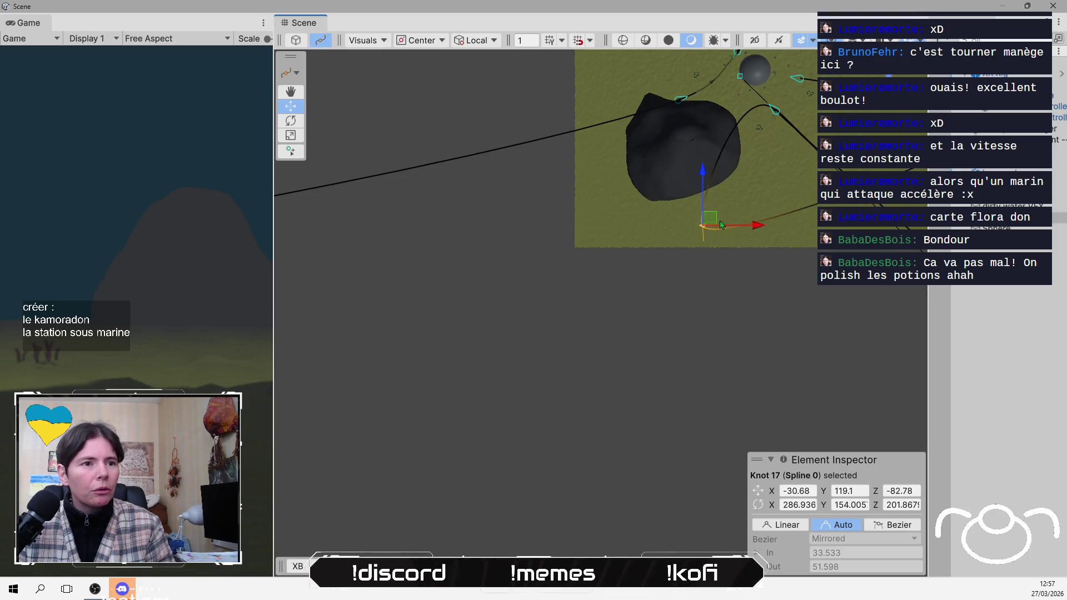
- Reposition Knot 17, lower Knot 16, and select Knot 15, now at Y -25
{"action": "mouse_move", "coordinate": [721, 225]}
{"action": "left_mouse_down"}
{"action": "mouse_move", "coordinate": [790, 108]}
{"action": "mouse_move", "coordinate": [556, 316]}
{"action": "mouse_move", "coordinate": [687, 294]}
{"action": "mouse_move", "coordinate": [645, 261]}
{"action": "mouse_move", "coordinate": [645, 328]}
{"action": "mouse_move", "coordinate": [530, 413]}
{"action": "mouse_move", "coordinate": [562, 278]}
{"action": "mouse_move", "coordinate": [587, 373]}
{"action": "left_mouse_up"}
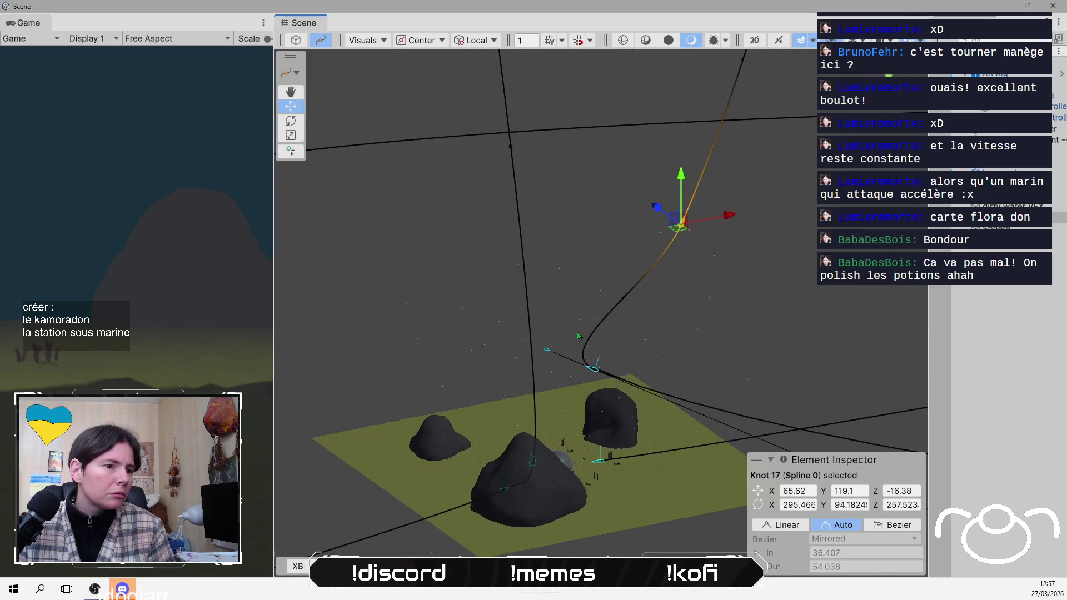
{"action": "left_click", "coordinate": [588, 373]}
{"action": "mouse_move", "coordinate": [593, 328]}
{"action": "left_mouse_down"}
{"action": "mouse_move", "coordinate": [591, 428]}
{"action": "mouse_move", "coordinate": [611, 481]}
{"action": "mouse_move", "coordinate": [716, 490]}
{"action": "left_mouse_up"}
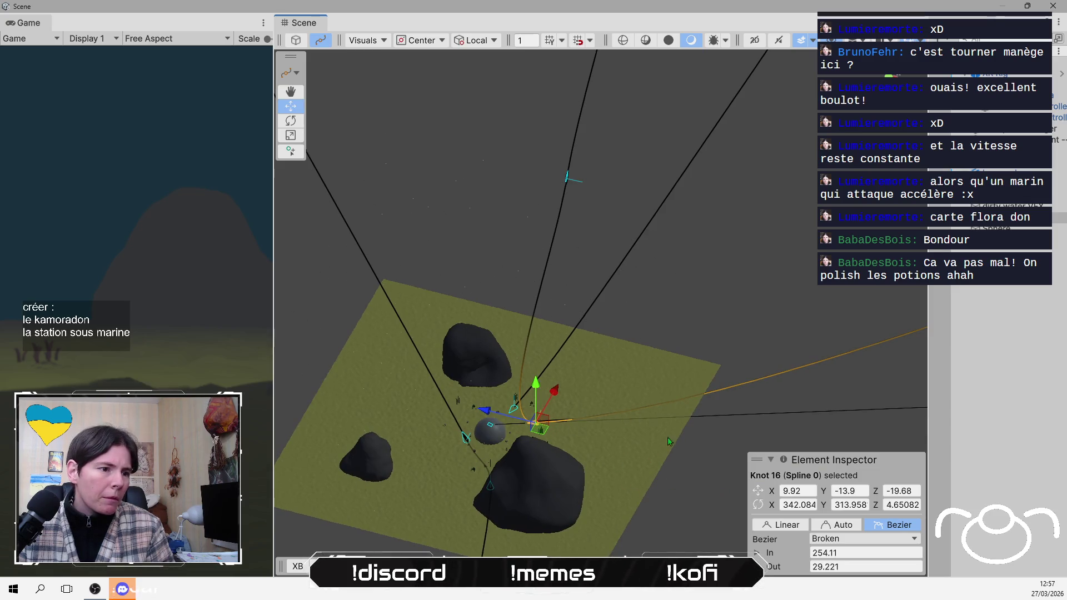
{"action": "scroll", "coordinate": [637, 455], "scroll_direction": "down", "scroll_amount": 4}
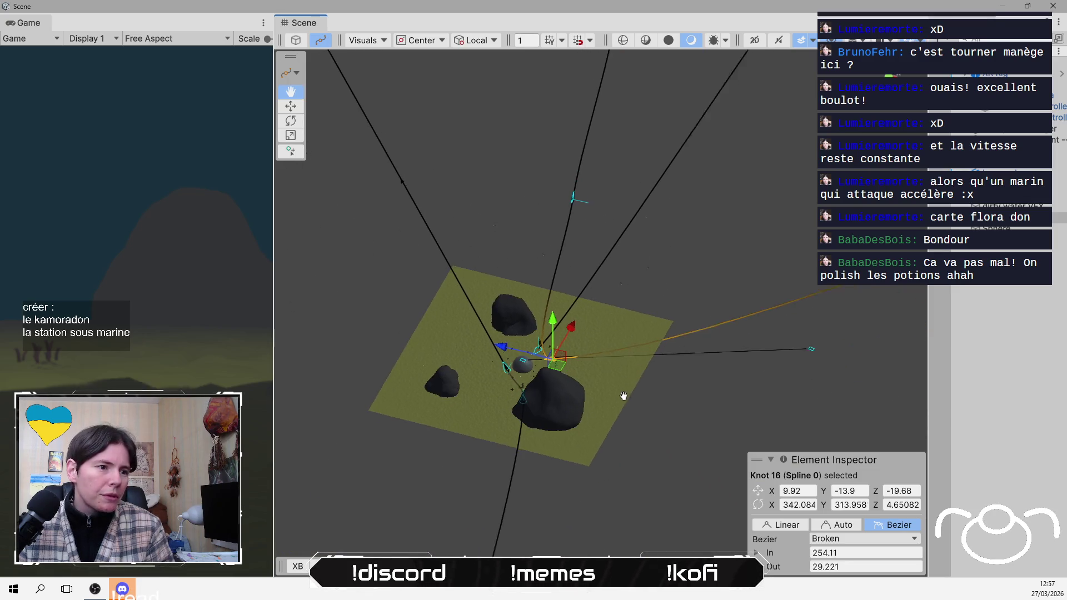
{"action": "mouse_move", "coordinate": [623, 396]}
{"action": "left_mouse_down"}
{"action": "mouse_move", "coordinate": [653, 300]}
{"action": "mouse_move", "coordinate": [828, 286]}
{"action": "left_mouse_up"}
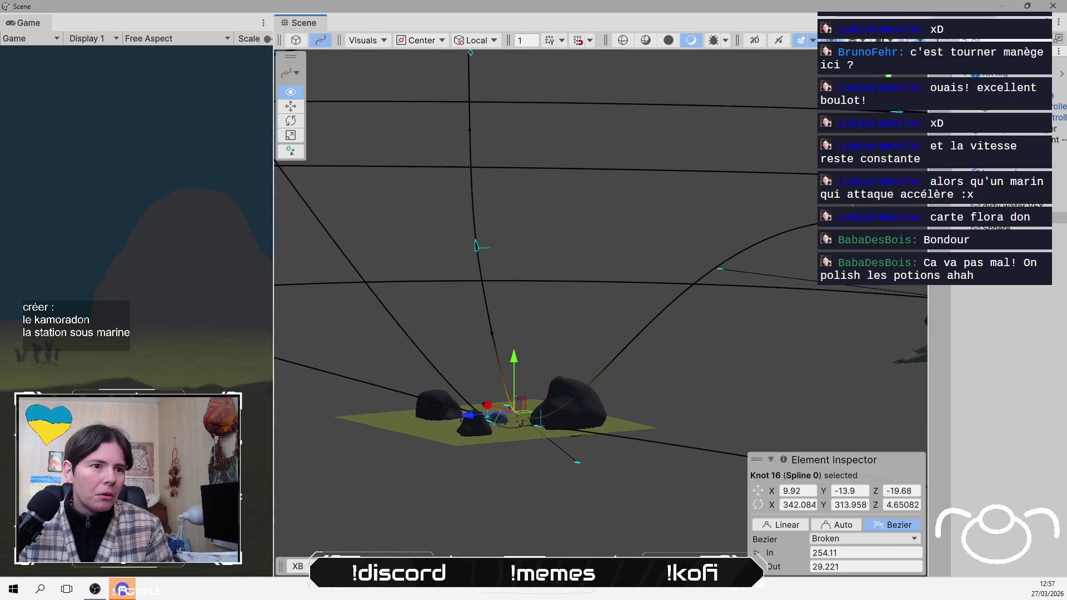
{"action": "left_click", "coordinate": [823, 226]}
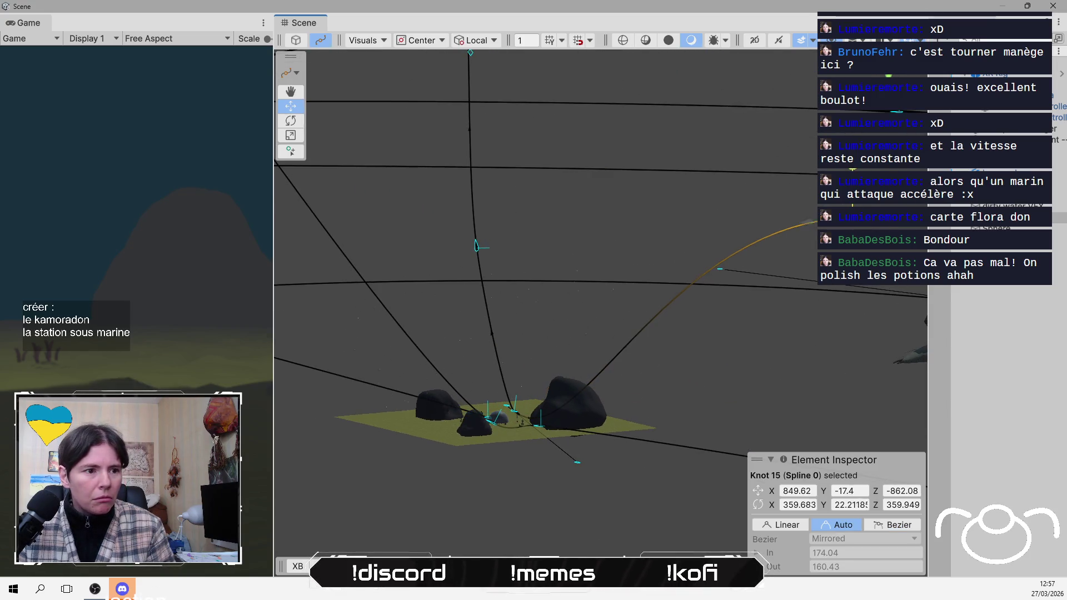
- Lift Knot 16's incoming tangent and stretch it to 255.48 units, then select Knot 9
{"action": "left_click_drag", "start_coordinate": [577, 331], "coordinate": [569, 433]}
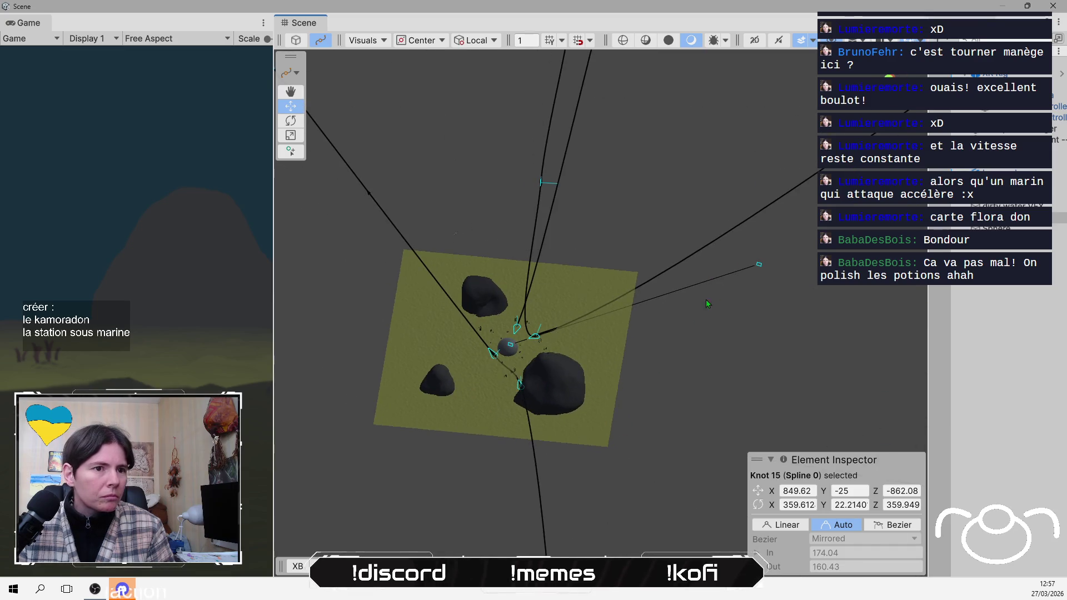
{"action": "left_click", "coordinate": [750, 290]}
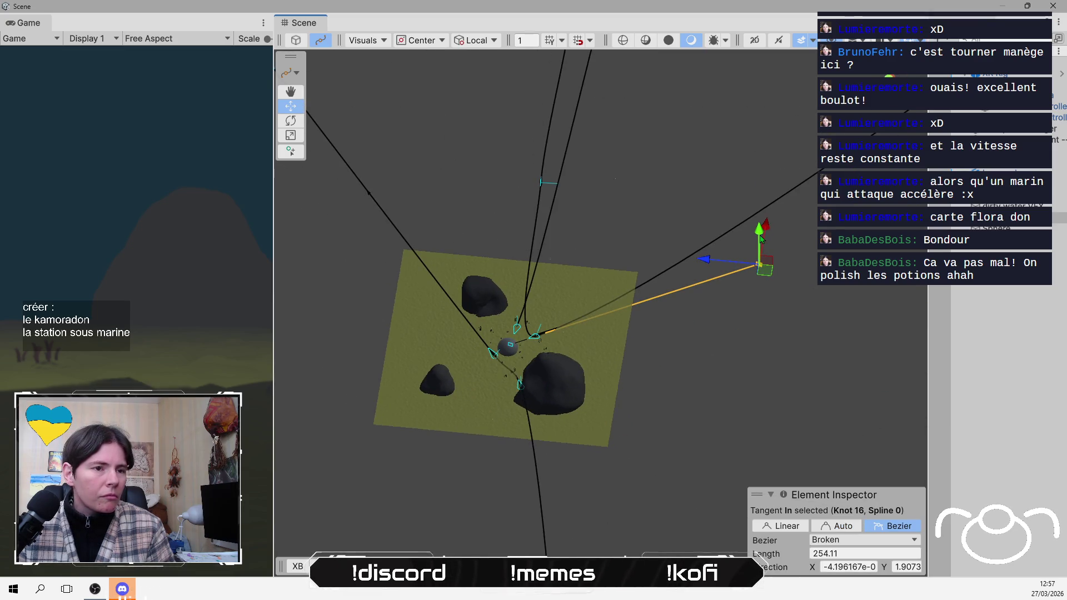
{"action": "mouse_move", "coordinate": [759, 238]}
{"action": "left_mouse_down"}
{"action": "mouse_move", "coordinate": [762, 114]}
{"action": "mouse_move", "coordinate": [595, 189]}
{"action": "mouse_move", "coordinate": [650, 334]}
{"action": "left_mouse_up"}
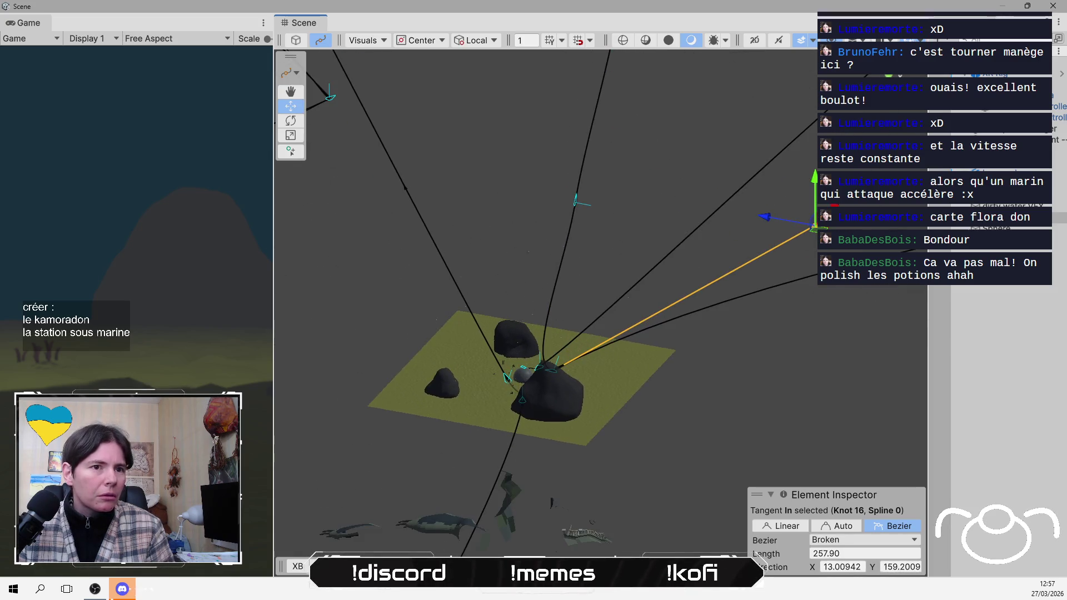
{"action": "left_click_drag", "start_coordinate": [815, 182], "coordinate": [478, 392]}
{"action": "left_click", "coordinate": [557, 393]}
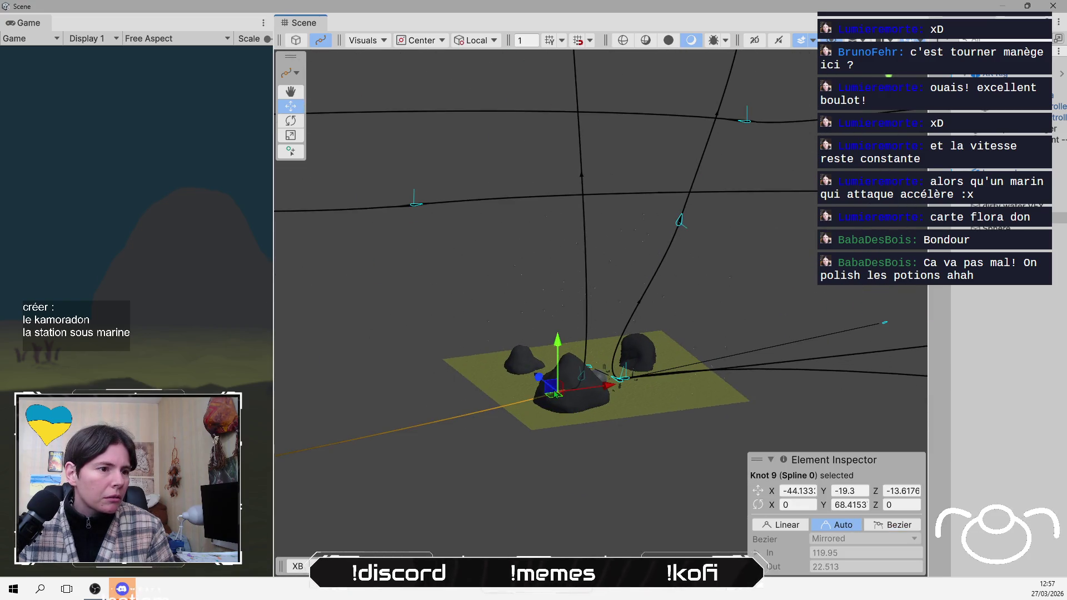
- Switch knot 9 to Bezier and drag its incoming tangent up to lengthen it
{"action": "mouse_move", "coordinate": [465, 421]}
{"action": "left_mouse_down"}
{"action": "mouse_move", "coordinate": [405, 421]}
{"action": "mouse_move", "coordinate": [433, 391]}
{"action": "mouse_move", "coordinate": [425, 399]}
{"action": "left_mouse_up"}
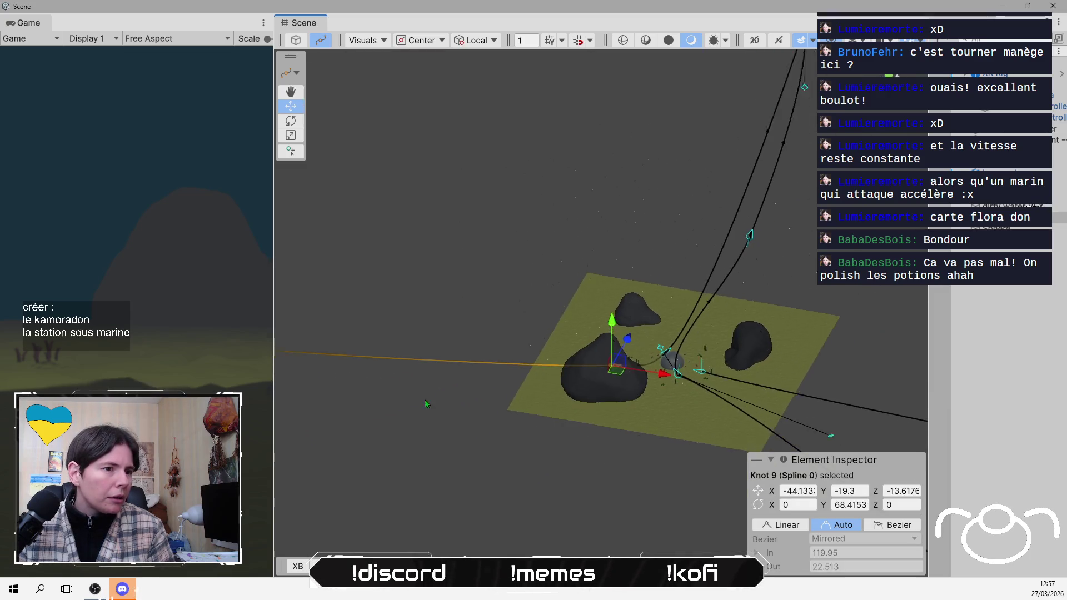
{"action": "scroll", "coordinate": [428, 389], "scroll_direction": "down", "scroll_amount": 5}
{"action": "scroll", "coordinate": [439, 381], "scroll_direction": "down", "scroll_amount": 4}
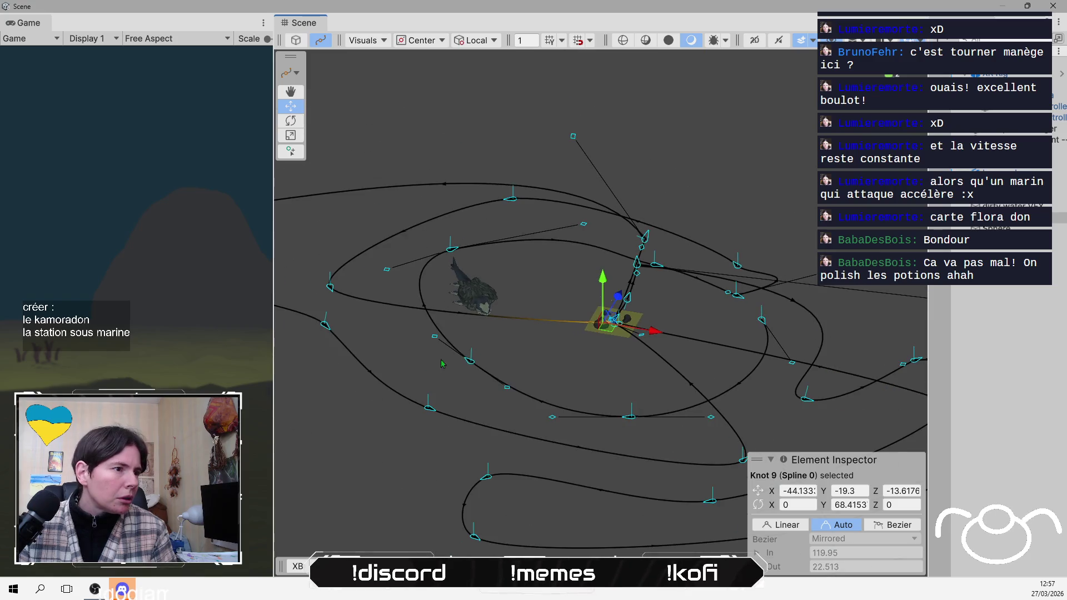
{"action": "scroll", "coordinate": [573, 358], "scroll_direction": "up", "scroll_amount": 6}
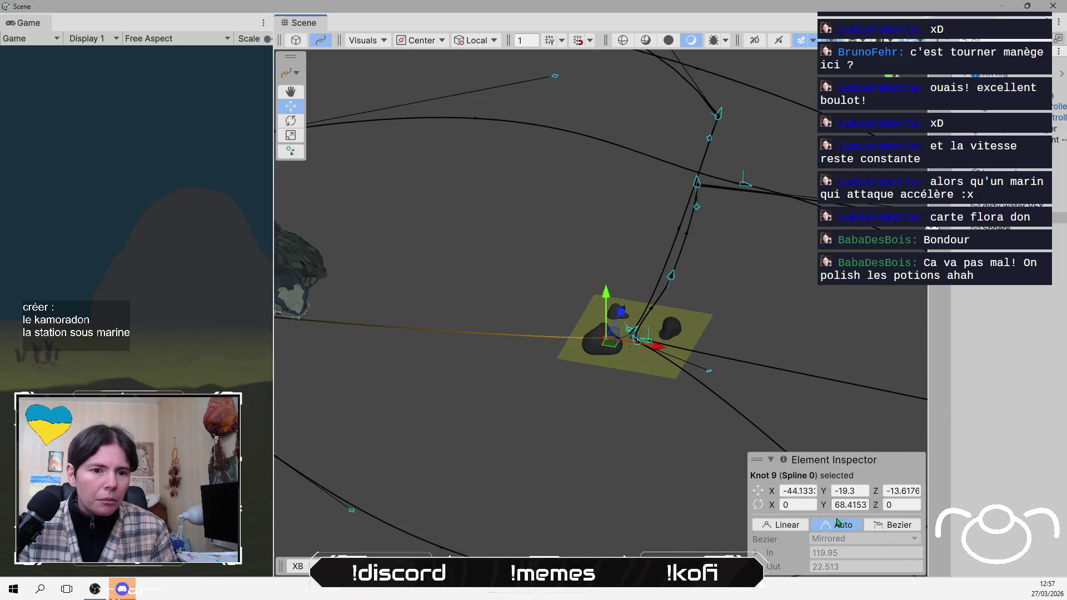
{"action": "left_click", "coordinate": [900, 526]}
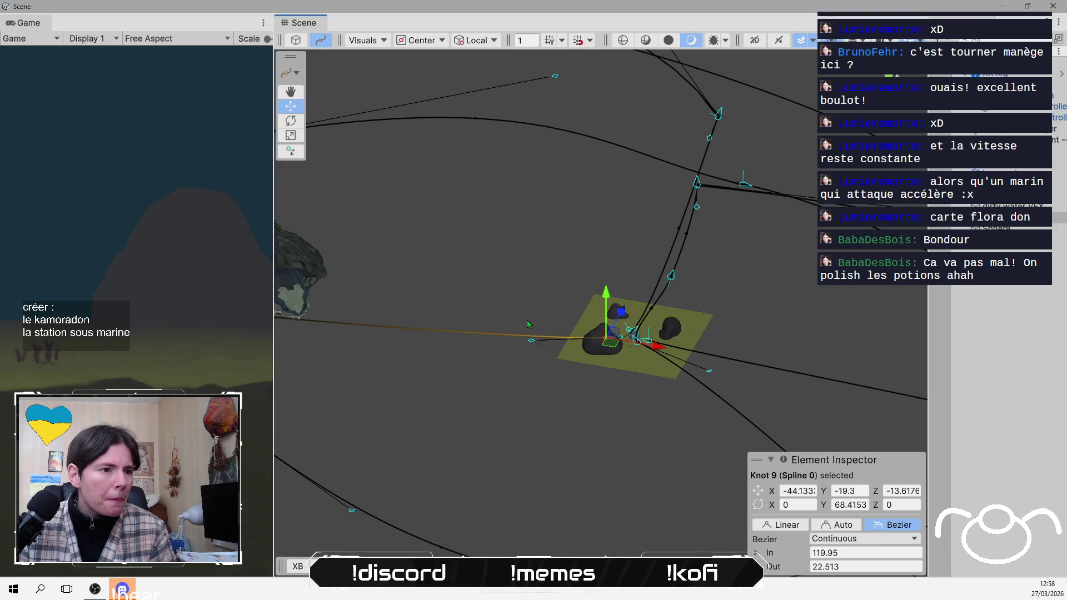
{"action": "left_click", "coordinate": [531, 338]}
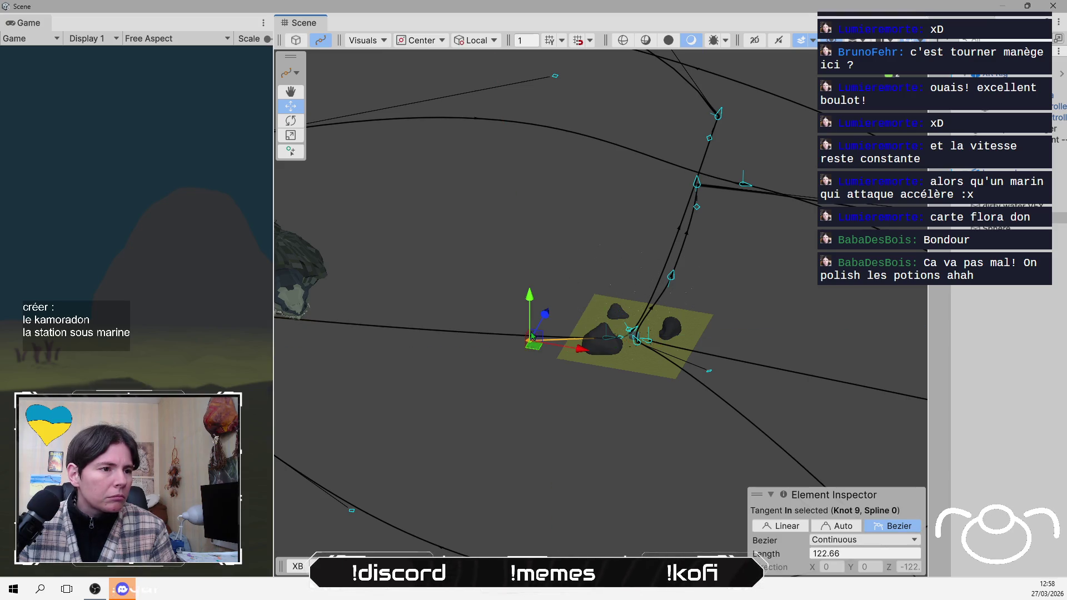
{"action": "left_click_drag", "start_coordinate": [531, 289], "coordinate": [531, 247]}
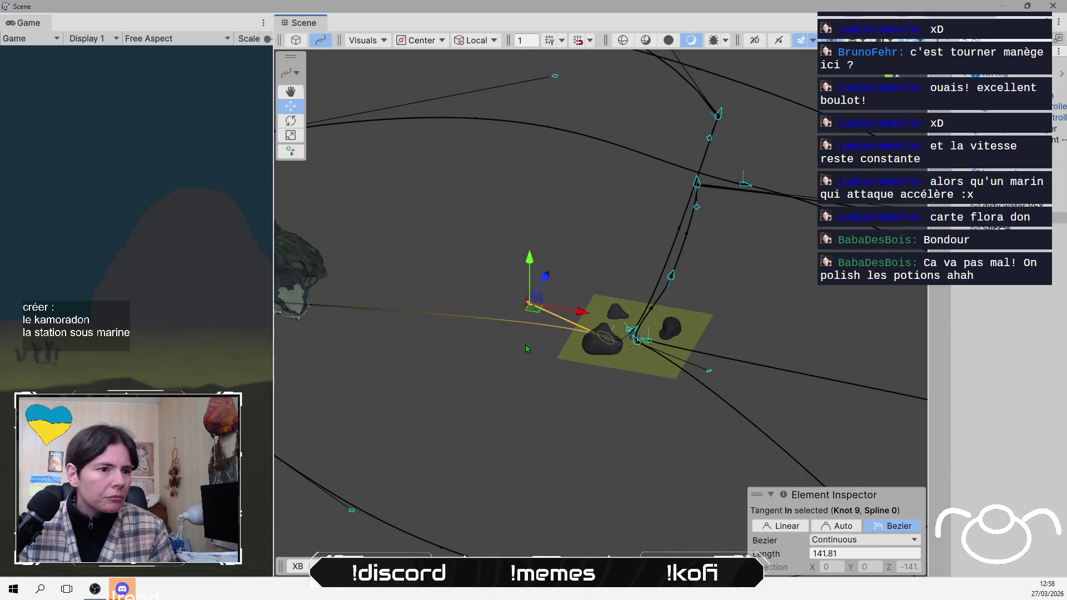
{"action": "mouse_move", "coordinate": [525, 345]}
{"action": "left_mouse_down"}
{"action": "mouse_move", "coordinate": [518, 389]}
{"action": "mouse_move", "coordinate": [709, 304]}
{"action": "mouse_move", "coordinate": [764, 254]}
{"action": "mouse_move", "coordinate": [779, 312]}
{"action": "mouse_move", "coordinate": [598, 411]}
{"action": "left_mouse_up"}
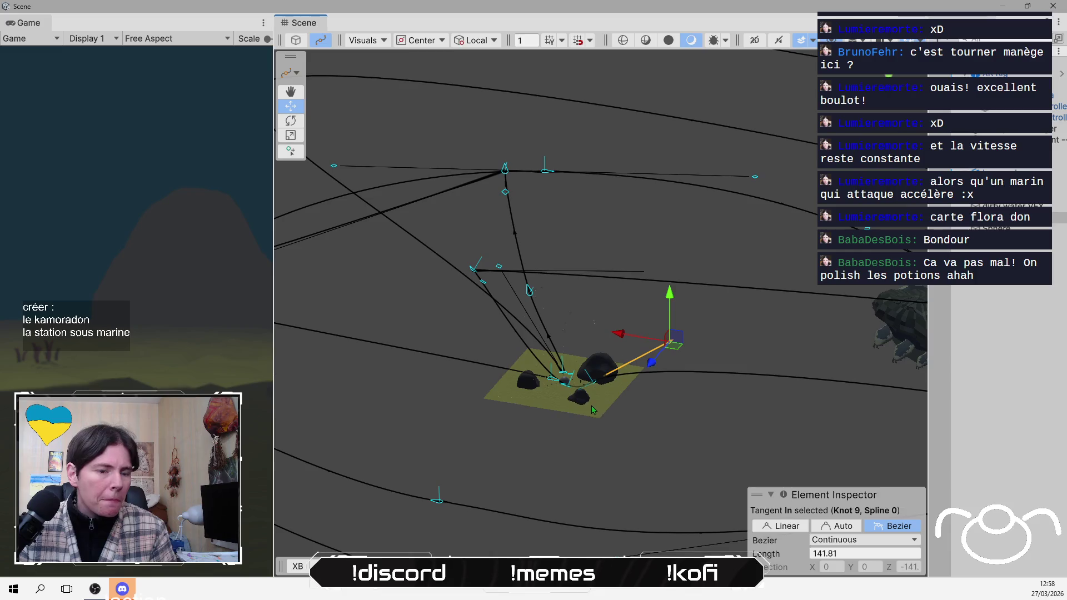
- Move knot 9 up and to the side with the move gizmo
{"action": "scroll", "coordinate": [598, 411], "scroll_direction": "up", "scroll_amount": 10}
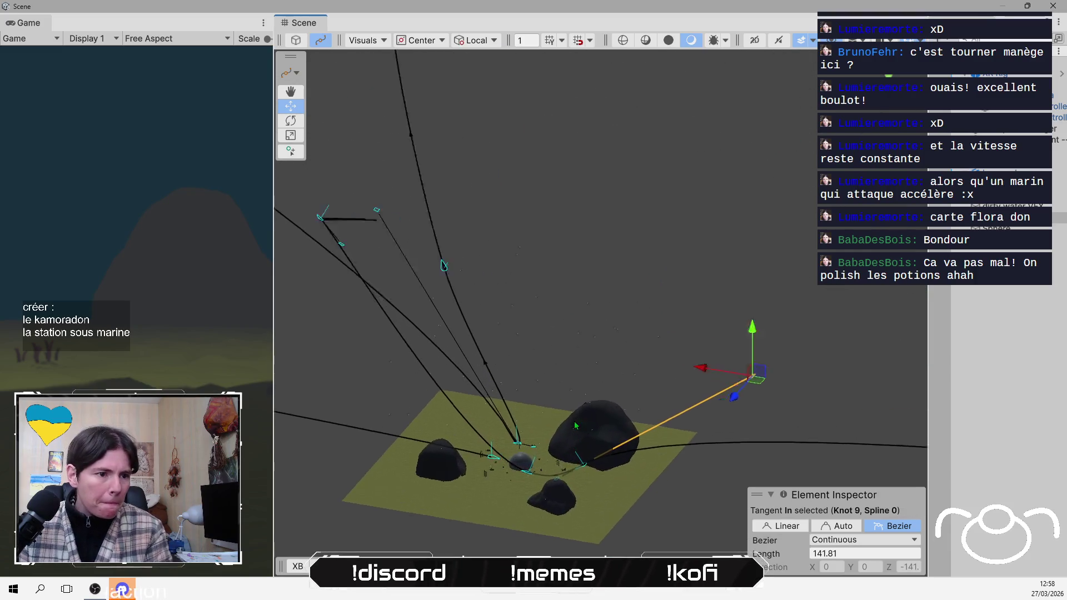
{"action": "scroll", "coordinate": [598, 329], "scroll_direction": "up", "scroll_amount": 3}
{"action": "left_click", "coordinate": [604, 272]}
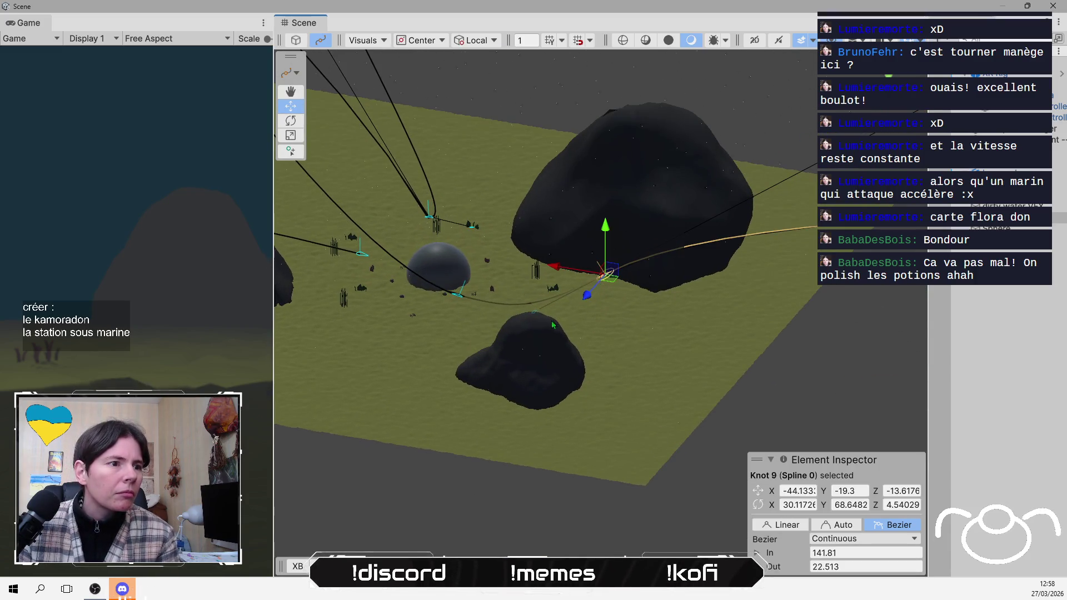
{"action": "left_click_drag", "start_coordinate": [519, 373], "coordinate": [605, 215]}
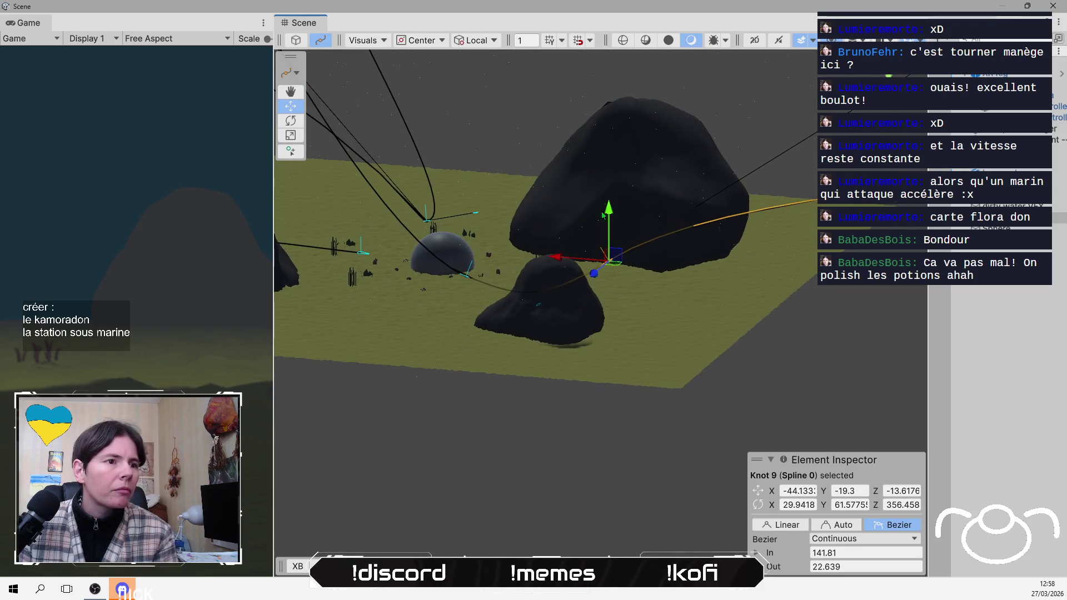
{"action": "left_click_drag", "start_coordinate": [611, 257], "coordinate": [642, 218]}
- Raise knot 10 and shift it sideways over the ground
{"action": "left_click_drag", "start_coordinate": [515, 309], "coordinate": [600, 386]}
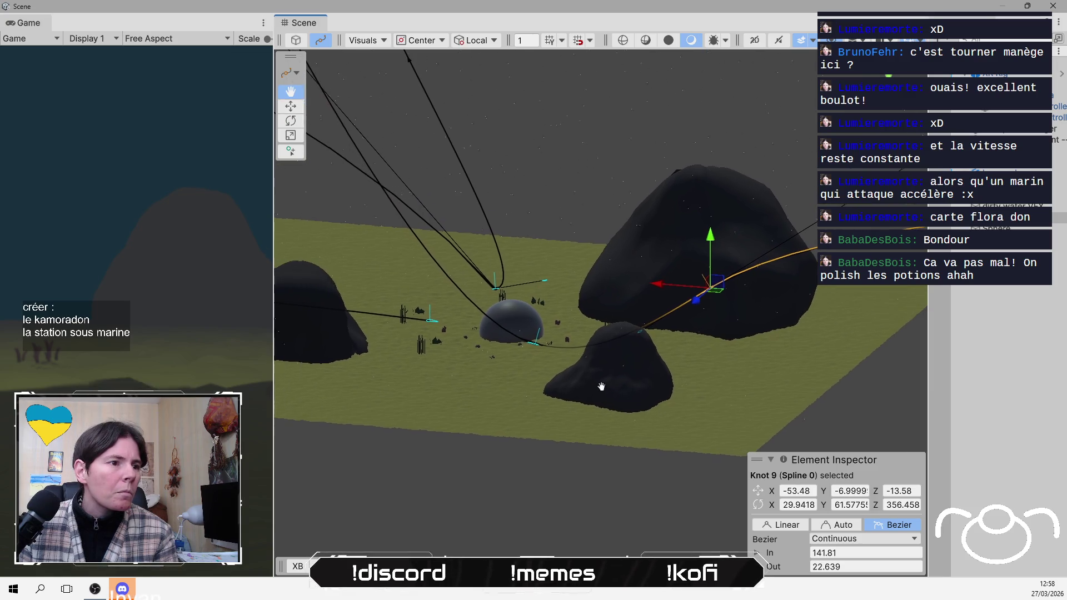
{"action": "left_click", "coordinate": [535, 332]}
{"action": "mouse_move", "coordinate": [543, 276]}
{"action": "left_mouse_down"}
{"action": "mouse_move", "coordinate": [542, 260]}
{"action": "mouse_move", "coordinate": [512, 449]}
{"action": "left_mouse_up"}
{"action": "mouse_move", "coordinate": [571, 398]}
{"action": "left_mouse_down"}
{"action": "mouse_move", "coordinate": [559, 412]}
{"action": "mouse_move", "coordinate": [602, 339]}
{"action": "mouse_move", "coordinate": [692, 396]}
{"action": "mouse_move", "coordinate": [662, 390]}
{"action": "left_mouse_up"}
{"action": "mouse_move", "coordinate": [615, 475]}
{"action": "left_mouse_down"}
{"action": "mouse_move", "coordinate": [684, 294]}
{"action": "mouse_move", "coordinate": [690, 245]}
{"action": "mouse_move", "coordinate": [653, 347]}
{"action": "mouse_move", "coordinate": [636, 327]}
{"action": "mouse_move", "coordinate": [597, 325]}
{"action": "mouse_move", "coordinate": [489, 232]}
{"action": "mouse_move", "coordinate": [623, 311]}
{"action": "mouse_move", "coordinate": [675, 262]}
{"action": "mouse_move", "coordinate": [664, 217]}
{"action": "mouse_move", "coordinate": [647, 233]}
{"action": "left_mouse_up"}
- Lower knot 27 beside the dome to about Y -15.6
{"action": "left_click", "coordinate": [635, 328]}
{"action": "left_click", "coordinate": [674, 320]}
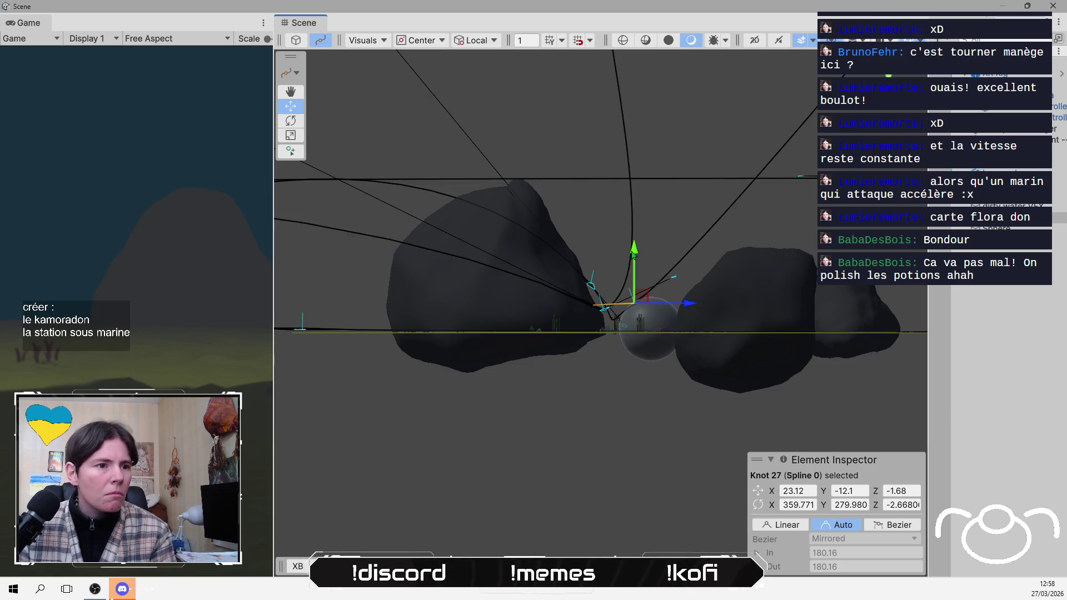
{"action": "left_click", "coordinate": [630, 270]}
{"action": "left_click_drag", "start_coordinate": [516, 216], "coordinate": [573, 272]}
{"action": "left_click", "coordinate": [672, 322]}
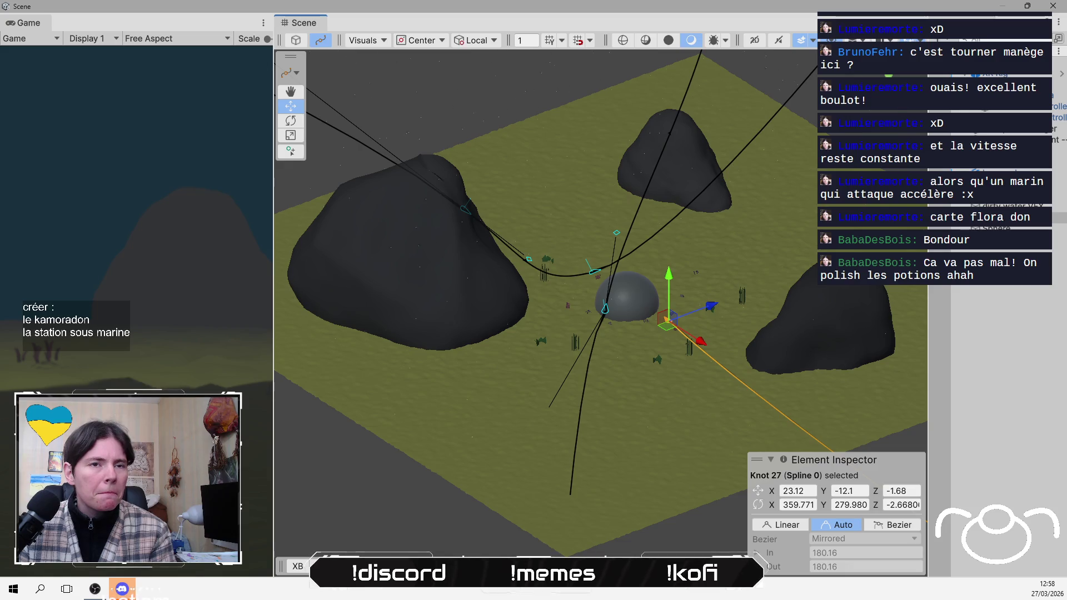
{"action": "left_click_drag", "start_coordinate": [665, 318], "coordinate": [635, 252]}
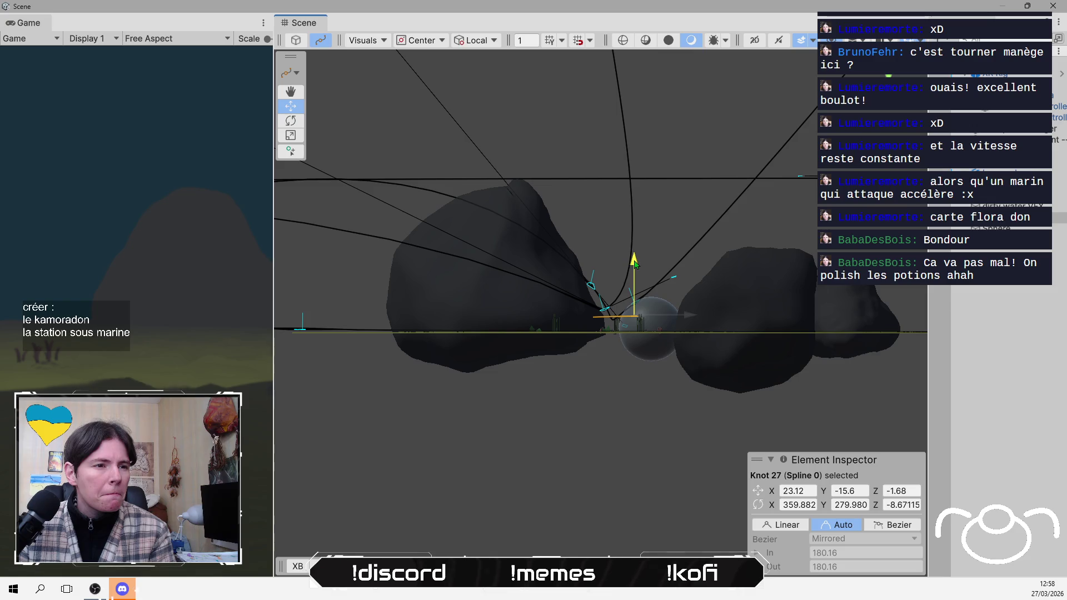
{"action": "mouse_move", "coordinate": [634, 257]}
{"action": "left_mouse_down"}
{"action": "mouse_move", "coordinate": [683, 400]}
{"action": "mouse_move", "coordinate": [658, 378]}
{"action": "mouse_move", "coordinate": [642, 318]}
{"action": "mouse_move", "coordinate": [642, 415]}
{"action": "left_mouse_up"}
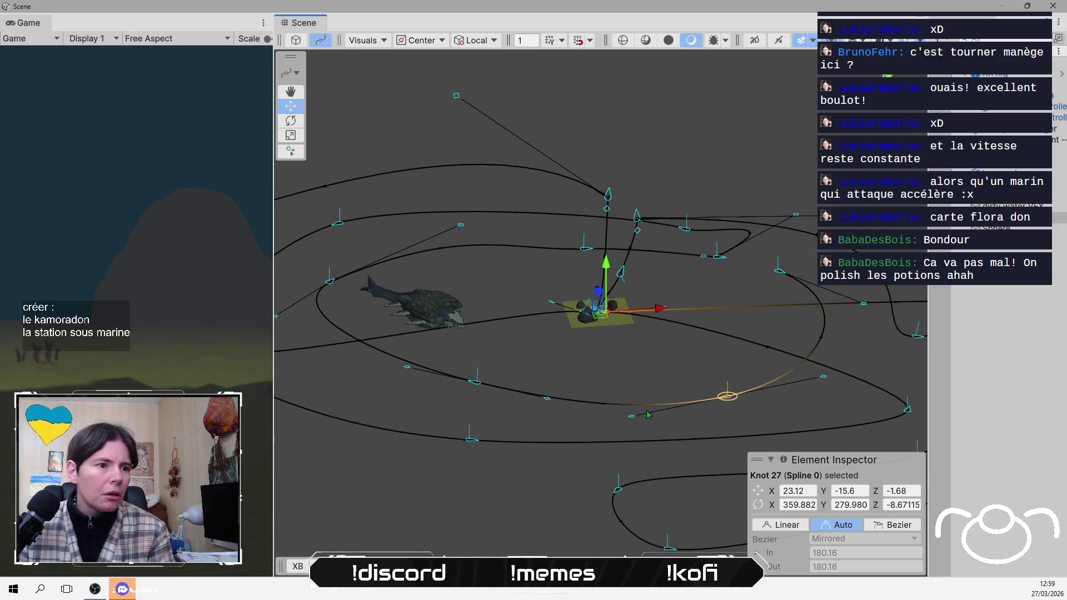
- With knot 2 selected, toggle the handle position from Center to Pivot
{"action": "left_click", "coordinate": [479, 384]}
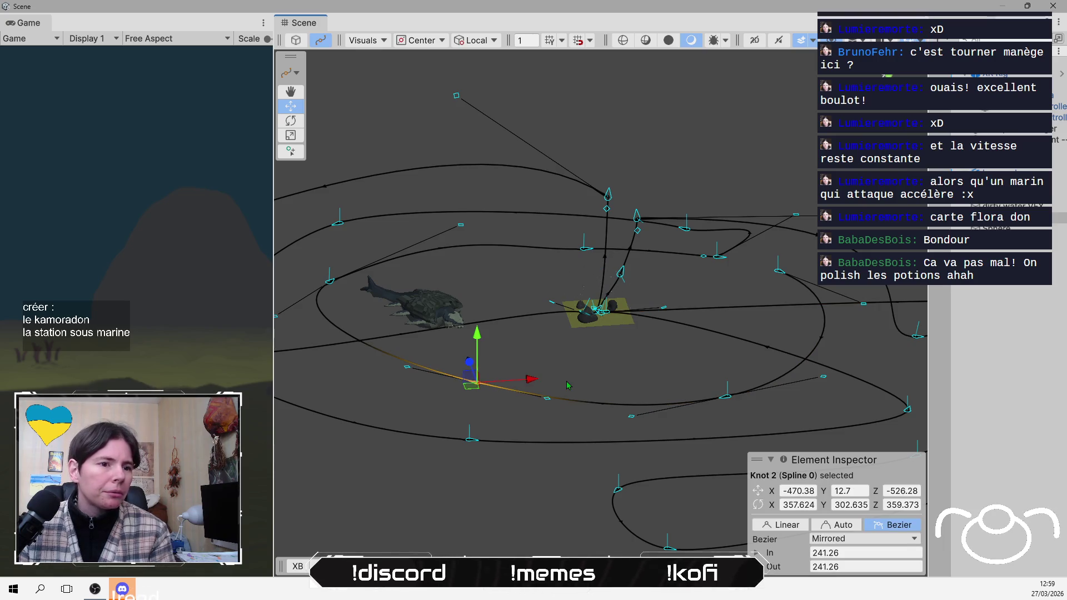
{"action": "scroll", "coordinate": [568, 385], "scroll_direction": "down", "scroll_amount": 2}
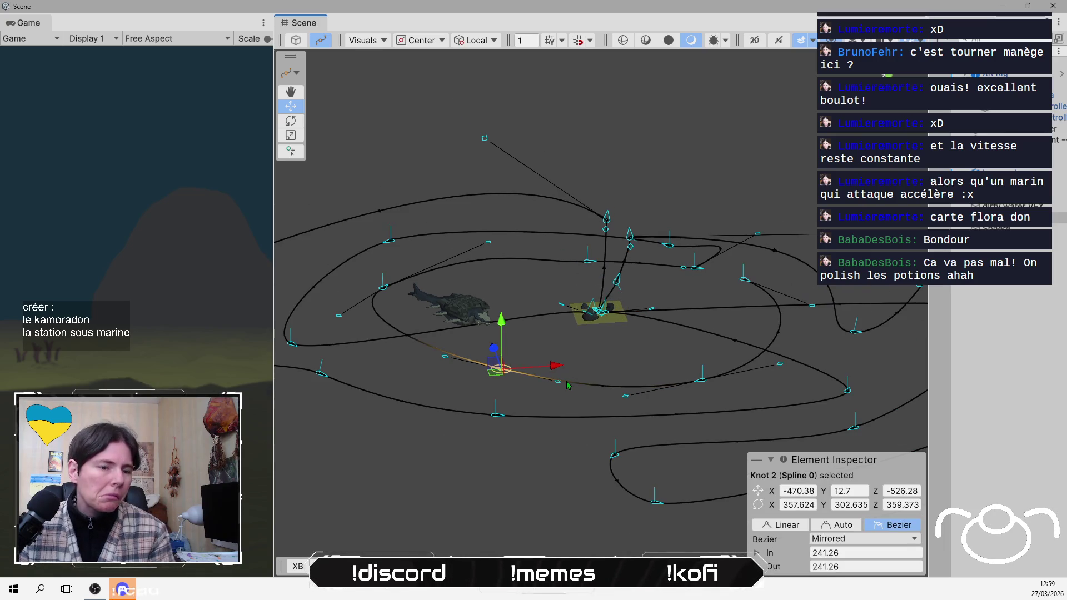
{"action": "key", "text": "z"}
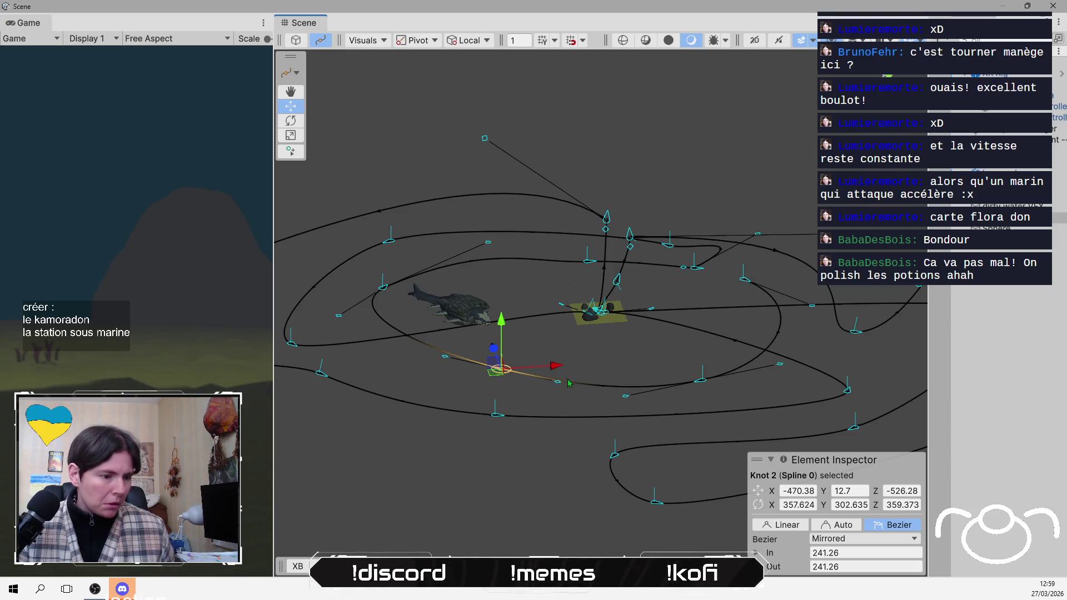
{"action": "key", "text": "ctrl+a"}
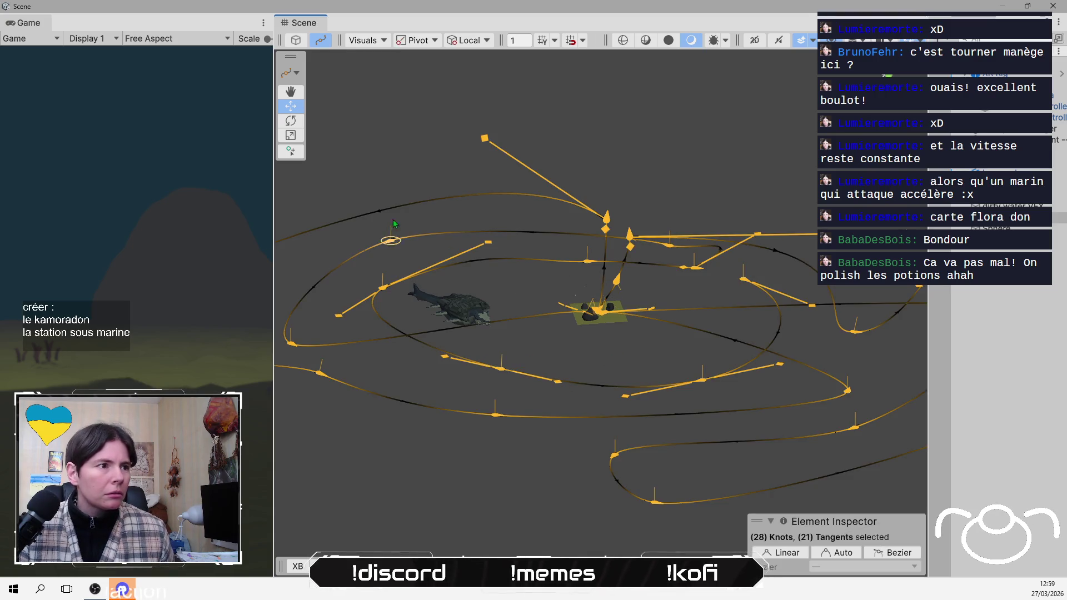
{"action": "mouse_move", "coordinate": [515, 327]}
{"action": "left_mouse_down"}
{"action": "mouse_move", "coordinate": [790, 321]}
{"action": "mouse_move", "coordinate": [790, 300]}
{"action": "left_mouse_up"}
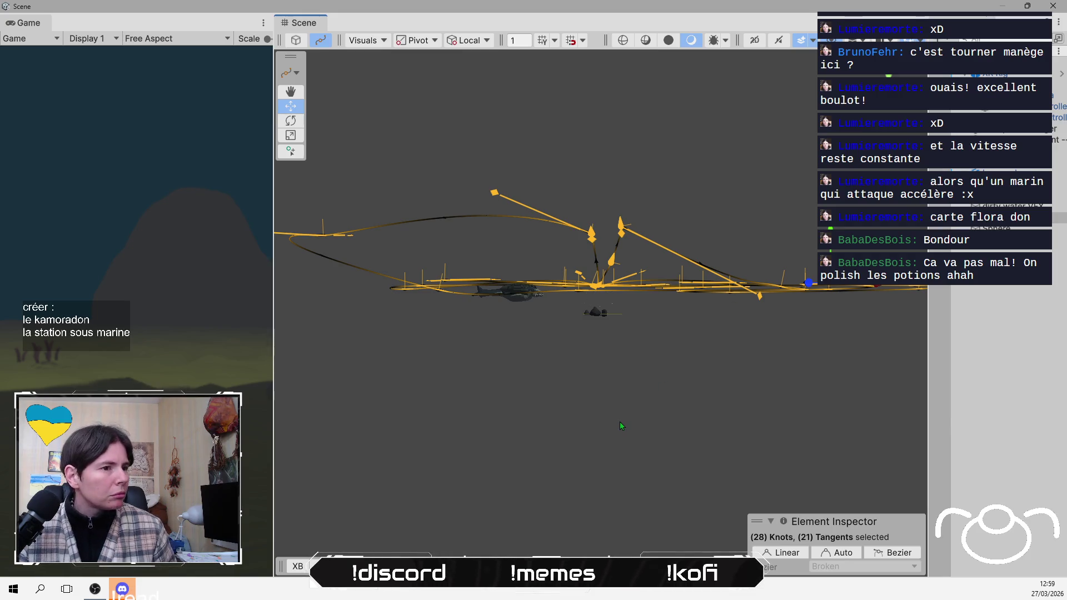
{"action": "mouse_move", "coordinate": [617, 334]}
{"action": "left_mouse_down"}
{"action": "mouse_move", "coordinate": [605, 320]}
{"action": "mouse_move", "coordinate": [615, 366]}
{"action": "mouse_move", "coordinate": [619, 321]}
{"action": "left_mouse_up"}
{"action": "left_click", "coordinate": [623, 342]}
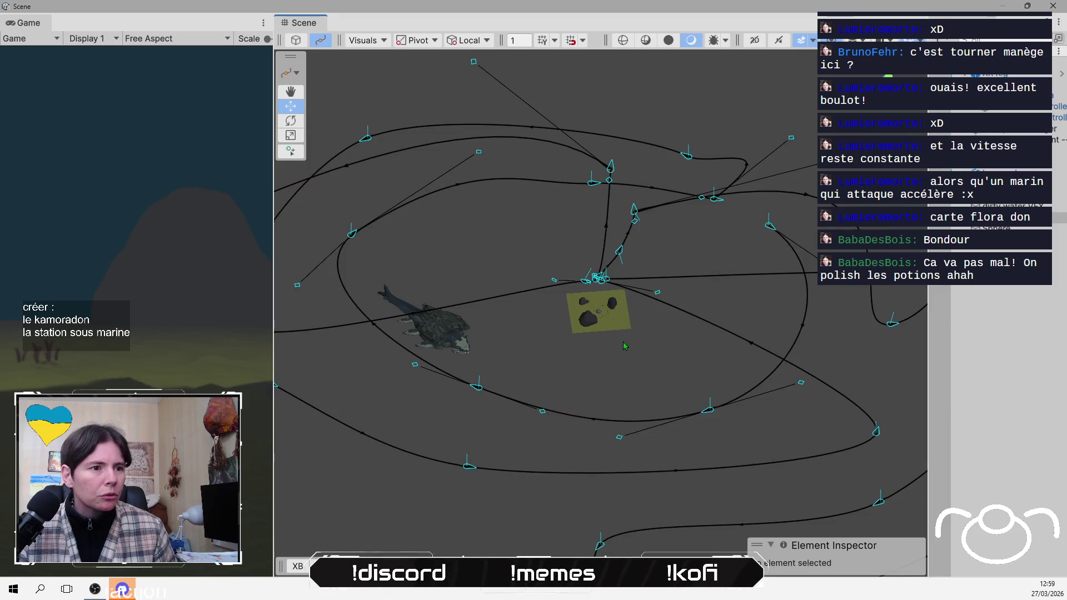
- Lower Knot 9 and a second knot down to the seabed plane
{"action": "left_click", "coordinate": [601, 283]}
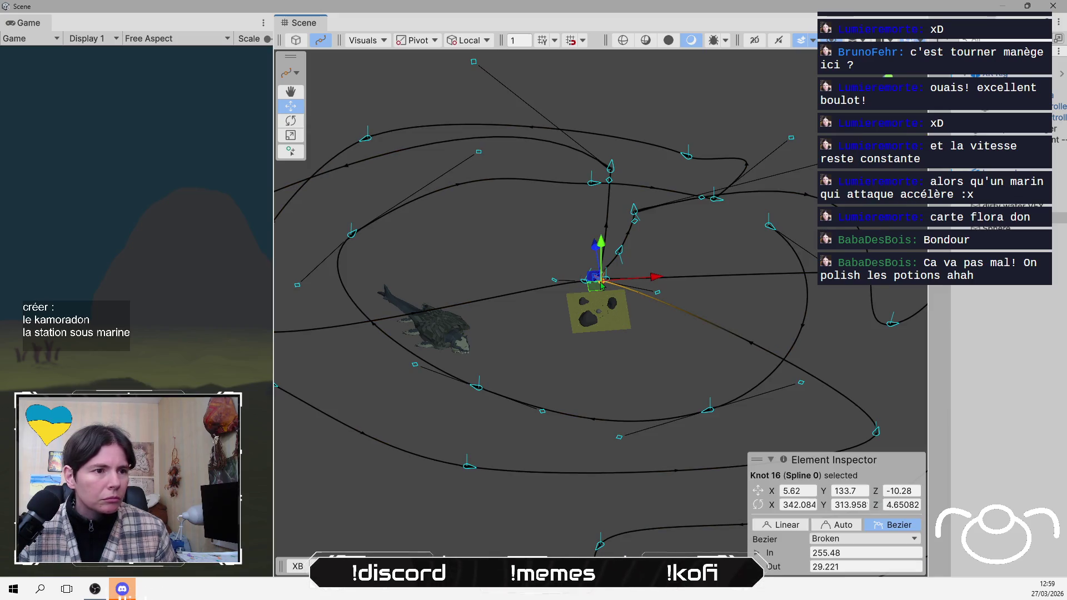
{"action": "scroll", "coordinate": [594, 283], "scroll_direction": "up", "scroll_amount": 5}
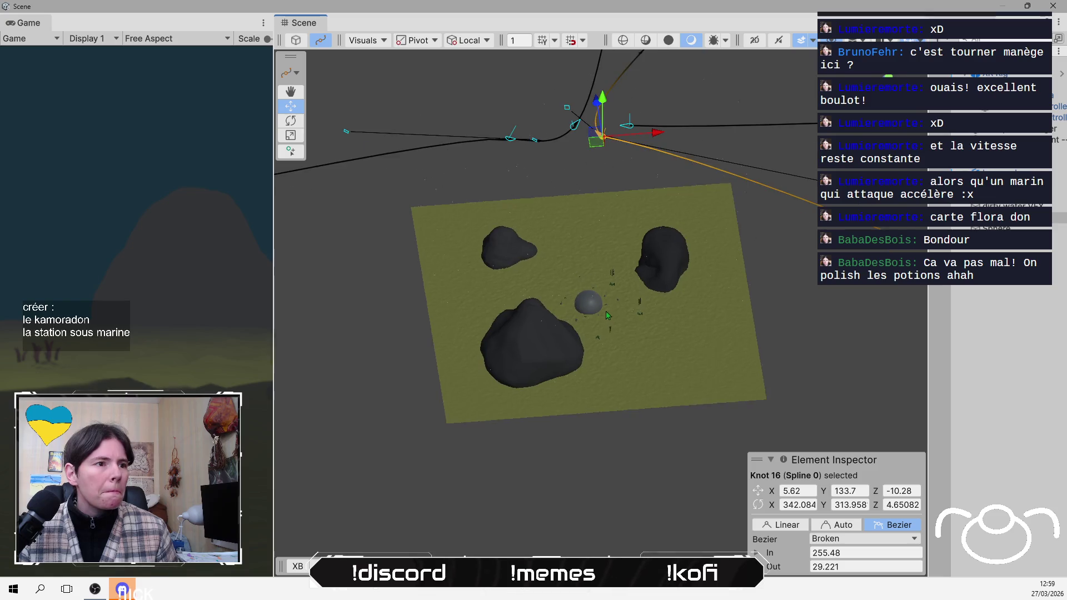
{"action": "left_click_drag", "start_coordinate": [594, 282], "coordinate": [545, 161]}
{"action": "left_click", "coordinate": [525, 66]}
{"action": "scroll", "coordinate": [595, 136], "scroll_direction": "down", "scroll_amount": 3}
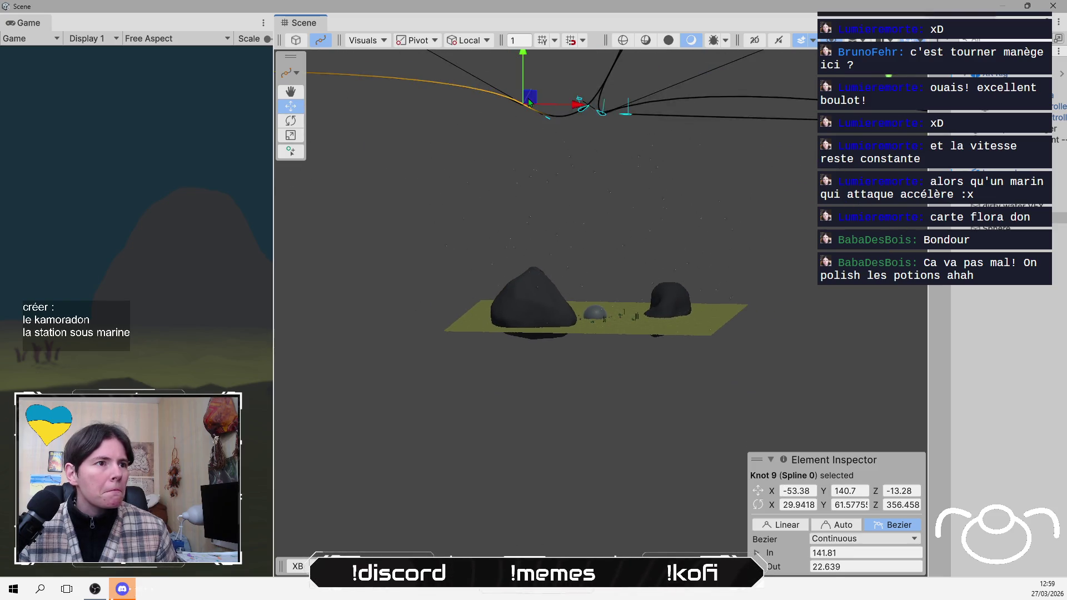
{"action": "left_click", "coordinate": [585, 140], "text": "shift"}
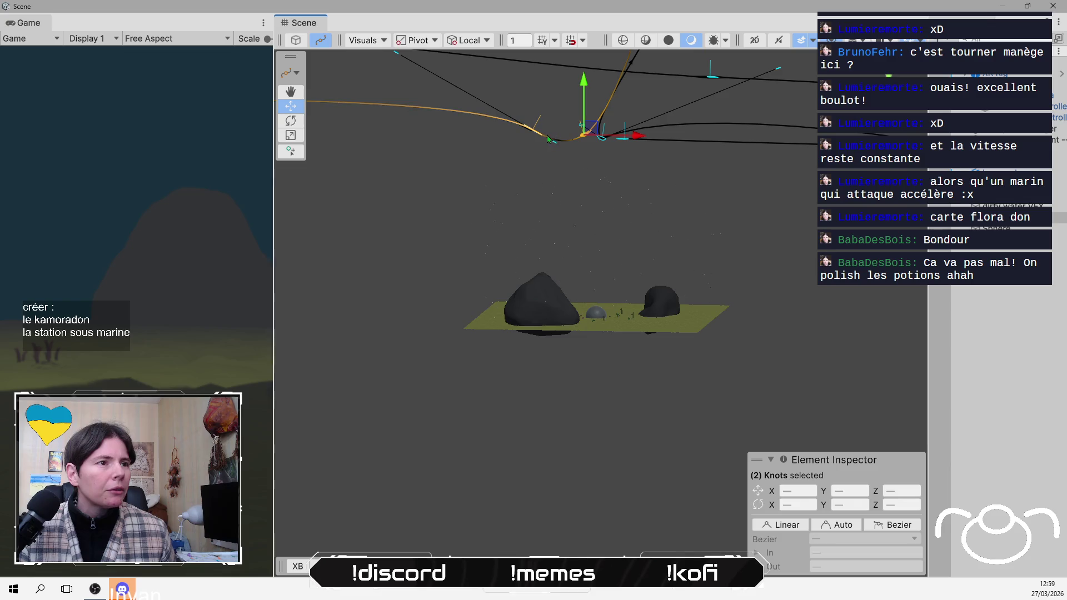
{"action": "mouse_move", "coordinate": [585, 83]}
{"action": "left_mouse_down"}
{"action": "mouse_move", "coordinate": [569, 136]}
{"action": "mouse_move", "coordinate": [566, 245]}
{"action": "left_mouse_up"}
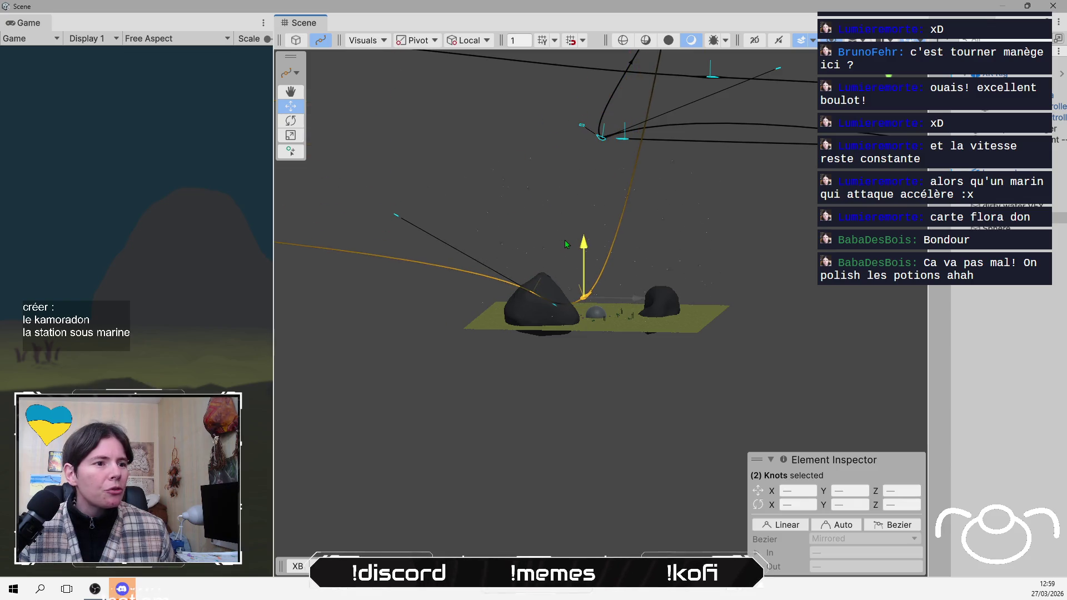
- Lower Knot 16 to about Y -10.5 beside the rocks
{"action": "left_click_drag", "start_coordinate": [496, 181], "coordinate": [614, 148]}
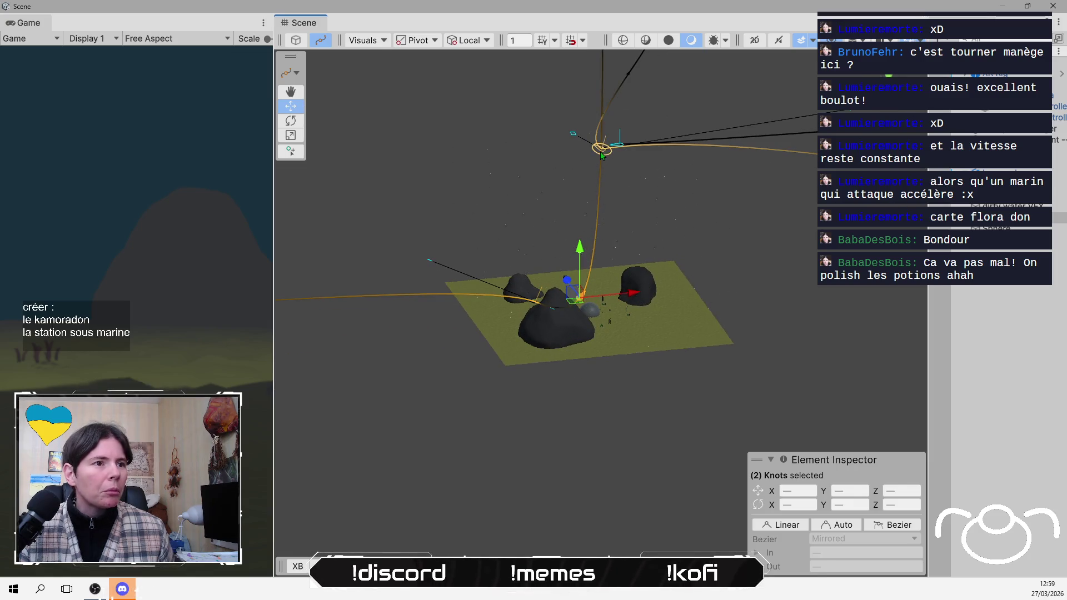
{"action": "left_click", "coordinate": [602, 150]}
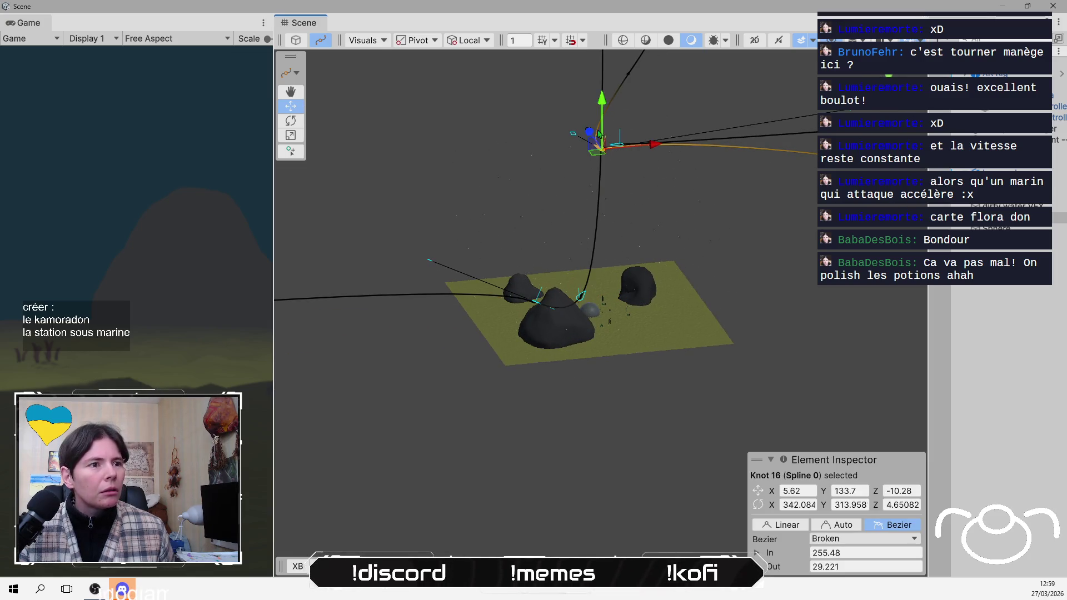
{"action": "mouse_move", "coordinate": [603, 102]}
{"action": "left_mouse_down"}
{"action": "mouse_move", "coordinate": [602, 255]}
{"action": "mouse_move", "coordinate": [569, 216]}
{"action": "mouse_move", "coordinate": [611, 151]}
{"action": "left_mouse_up"}
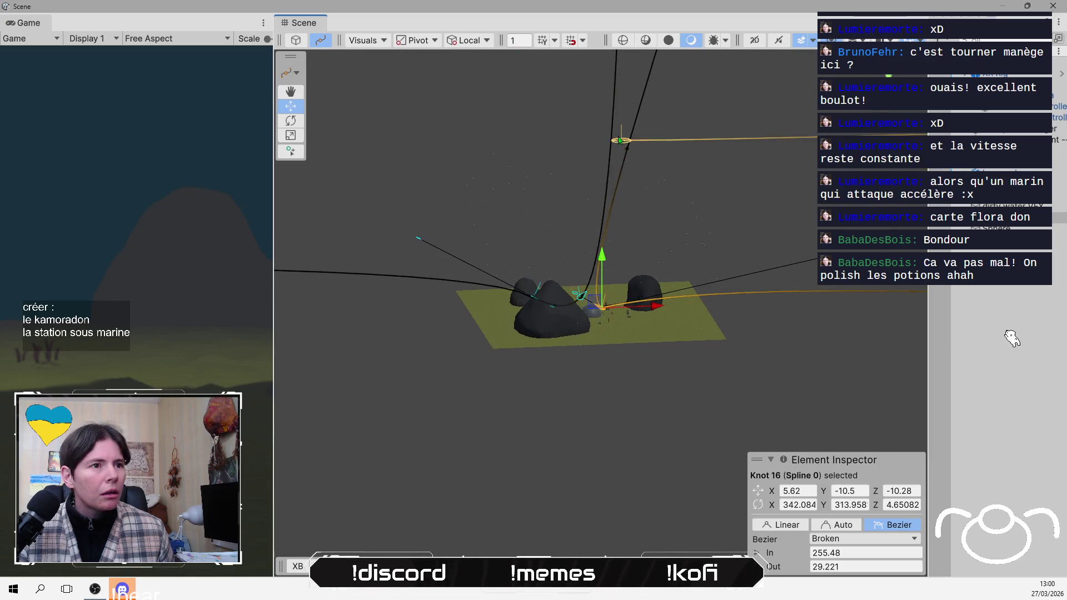
{"action": "left_click", "coordinate": [620, 140]}
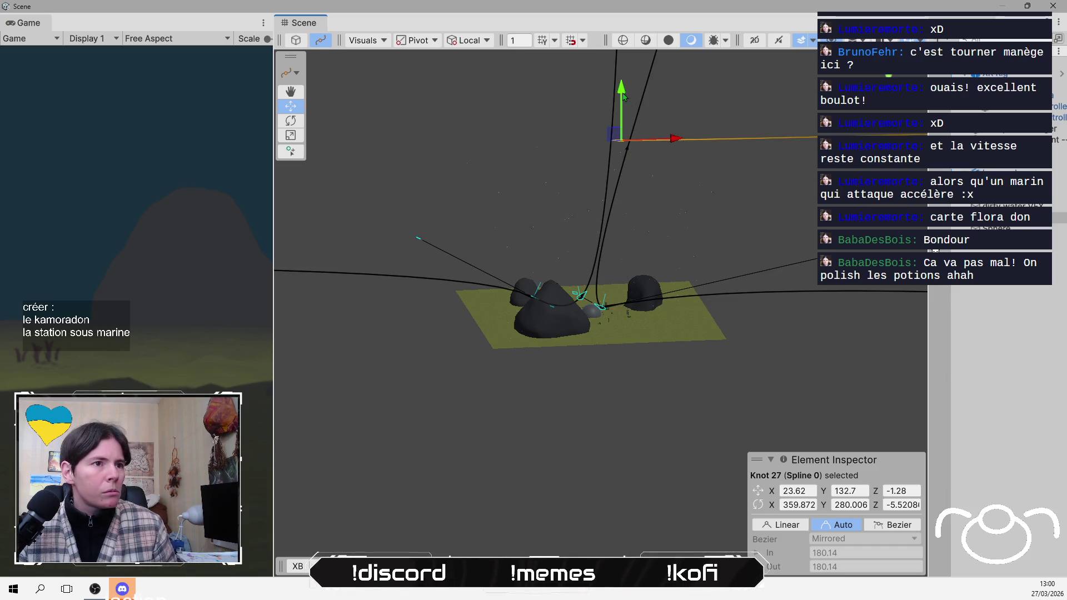
- Bring Knot 27 down to the seabed and slide it sideways across it
{"action": "left_click", "coordinate": [619, 182]}
{"action": "left_click", "coordinate": [620, 145]}
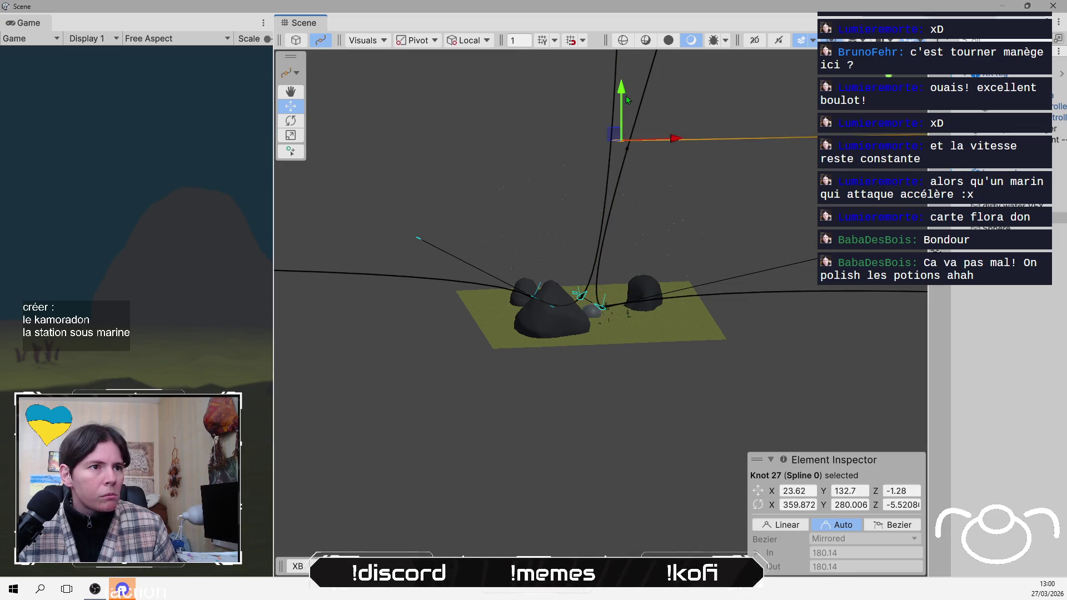
{"action": "mouse_move", "coordinate": [622, 89]}
{"action": "left_mouse_down"}
{"action": "mouse_move", "coordinate": [622, 254]}
{"action": "mouse_move", "coordinate": [619, 204]}
{"action": "mouse_move", "coordinate": [562, 286]}
{"action": "left_mouse_up"}
{"action": "scroll", "coordinate": [706, 333], "scroll_direction": "up", "scroll_amount": 5}
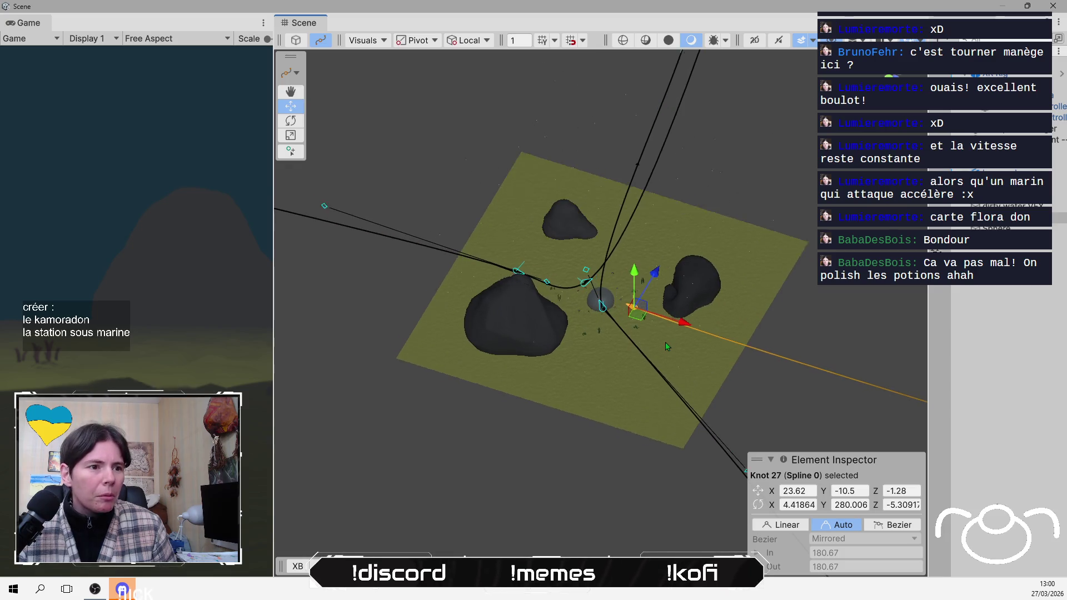
{"action": "mouse_move", "coordinate": [696, 314]}
{"action": "left_mouse_down"}
{"action": "mouse_move", "coordinate": [654, 296]}
{"action": "mouse_move", "coordinate": [671, 171]}
{"action": "mouse_move", "coordinate": [690, 144]}
{"action": "left_mouse_up"}
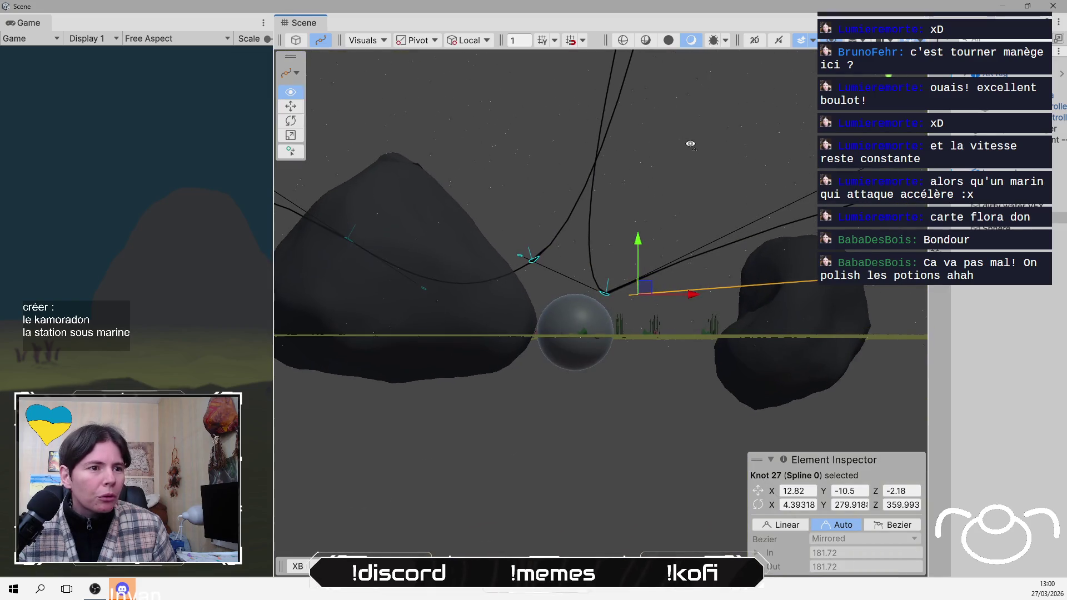
{"action": "mouse_move", "coordinate": [639, 241]}
{"action": "left_mouse_down"}
{"action": "mouse_move", "coordinate": [636, 262]}
{"action": "mouse_move", "coordinate": [611, 250]}
{"action": "mouse_move", "coordinate": [611, 262]}
{"action": "left_mouse_up"}
- Nudge Knot 16 across the seabed and lower Knot 10 to Y -12.6
{"action": "left_click", "coordinate": [607, 293]}
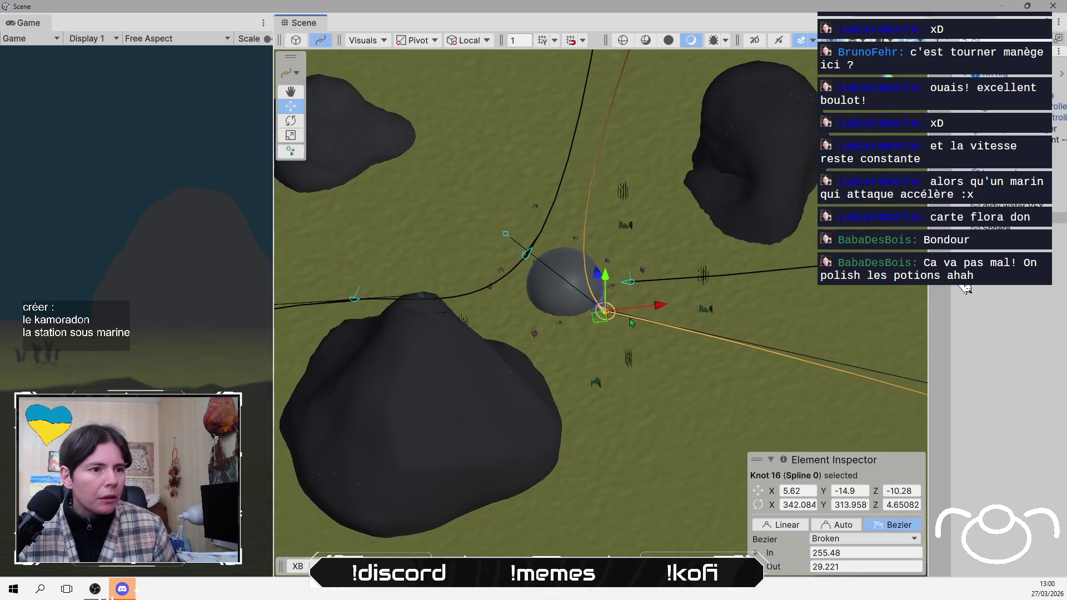
{"action": "left_click_drag", "start_coordinate": [598, 320], "coordinate": [608, 326]}
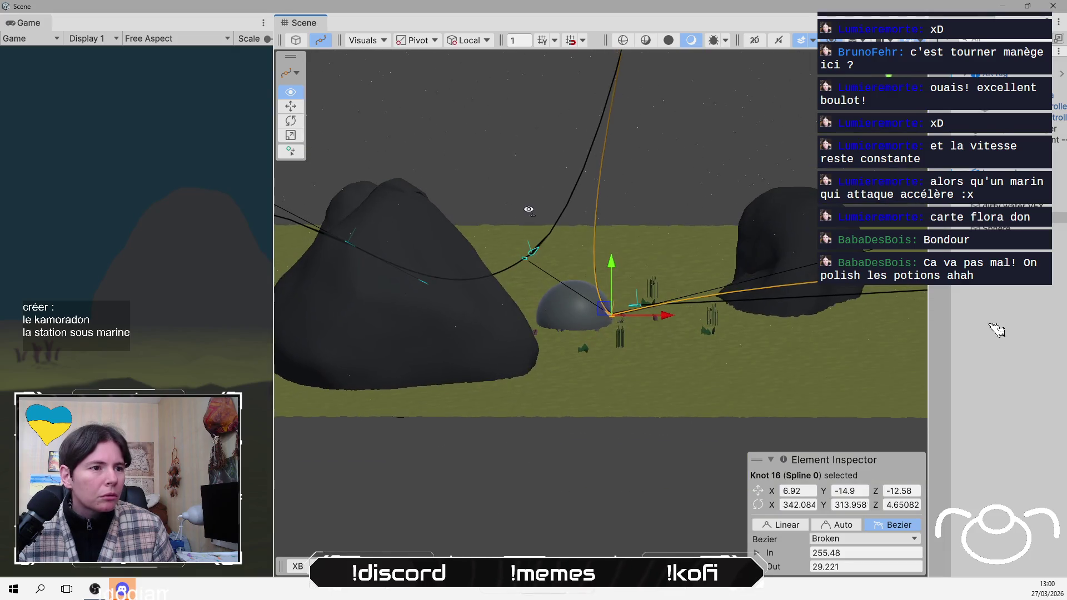
{"action": "left_click", "coordinate": [539, 243]}
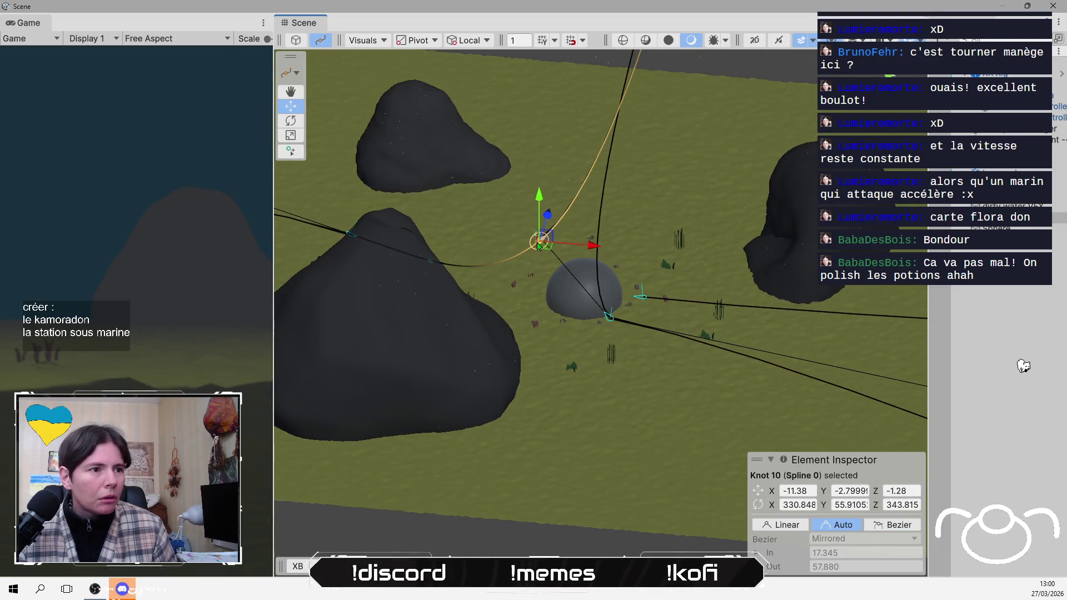
{"action": "mouse_move", "coordinate": [539, 193]}
{"action": "left_mouse_down"}
{"action": "mouse_move", "coordinate": [540, 218]}
{"action": "mouse_move", "coordinate": [547, 153]}
{"action": "left_mouse_up"}
{"action": "left_click_drag", "start_coordinate": [531, 233], "coordinate": [549, 257]}
{"action": "scroll", "coordinate": [549, 258], "scroll_direction": "down", "scroll_amount": 10}
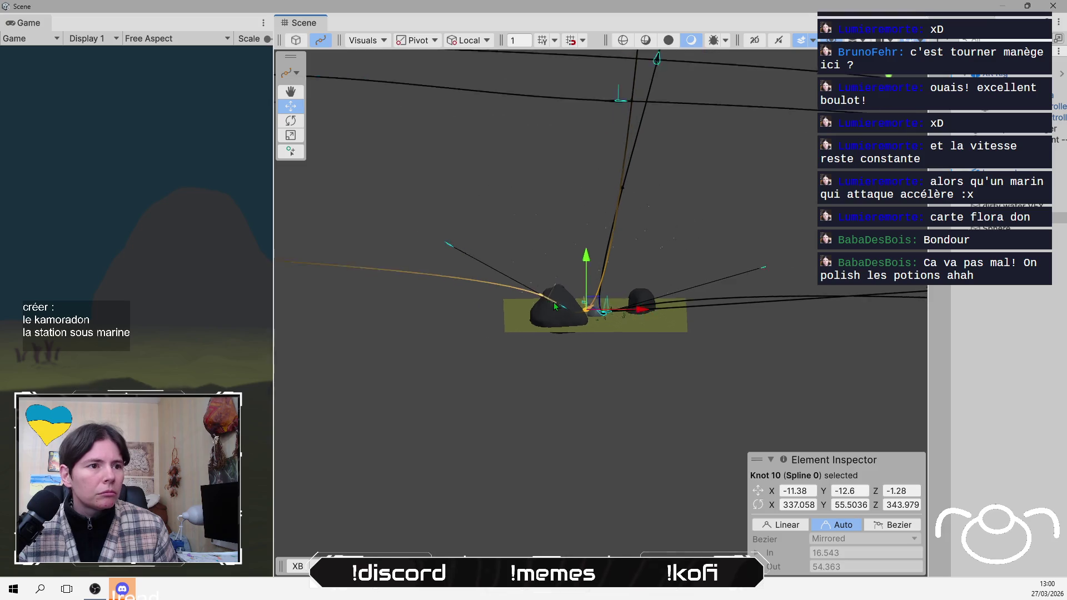
{"action": "left_click_drag", "start_coordinate": [539, 296], "coordinate": [508, 358]}
{"action": "scroll", "coordinate": [508, 358], "scroll_direction": "down", "scroll_amount": 3}
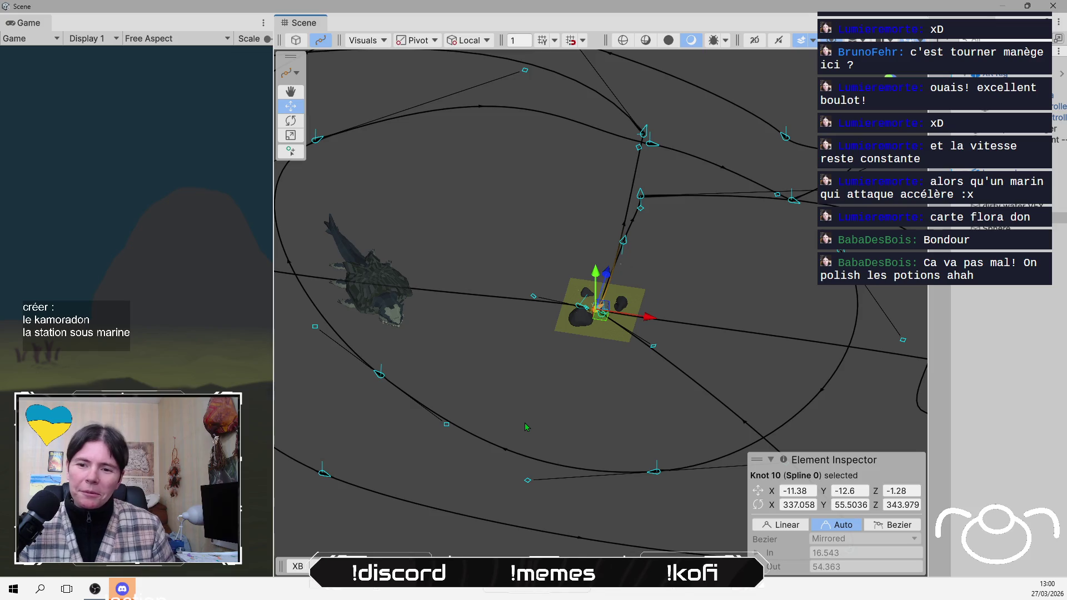
{"action": "left_click", "coordinate": [529, 402]}
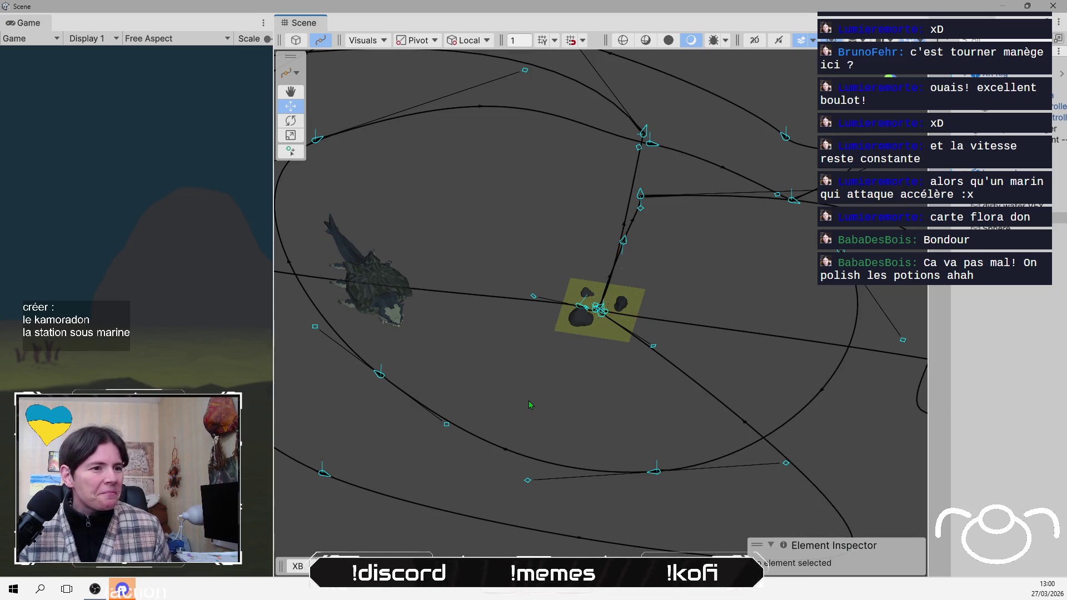
{"action": "scroll", "coordinate": [529, 402], "scroll_direction": "down", "scroll_amount": 5}
{"action": "mouse_move", "coordinate": [537, 401]}
{"action": "left_mouse_down"}
{"action": "mouse_move", "coordinate": [748, 281]}
{"action": "mouse_move", "coordinate": [799, 284]}
{"action": "mouse_move", "coordinate": [773, 314]}
{"action": "mouse_move", "coordinate": [764, 310]}
{"action": "left_mouse_up"}
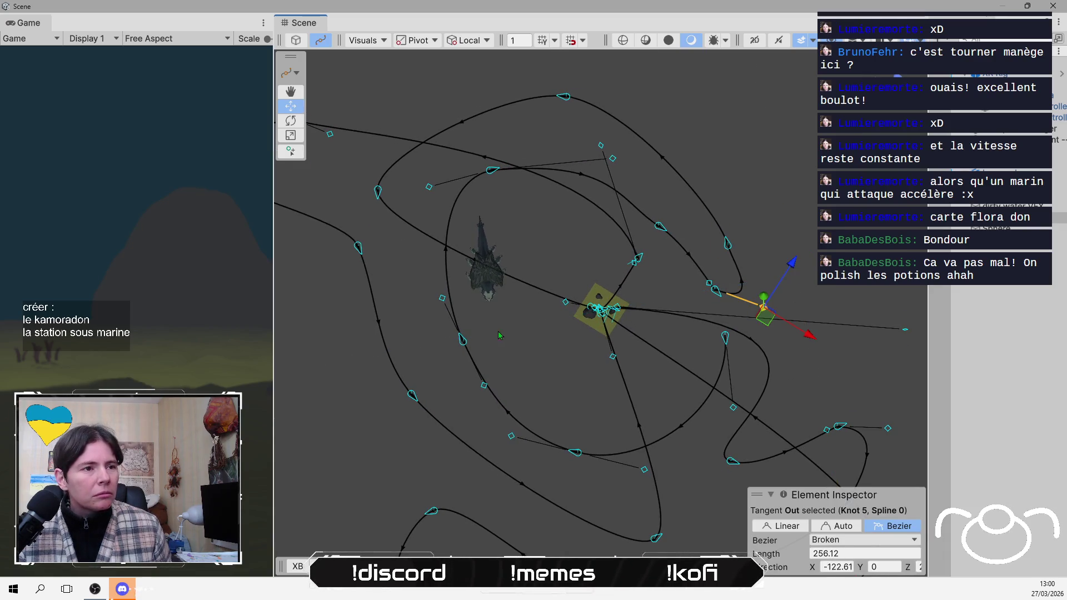
{"action": "scroll", "coordinate": [552, 195], "scroll_direction": "down", "scroll_amount": 5}
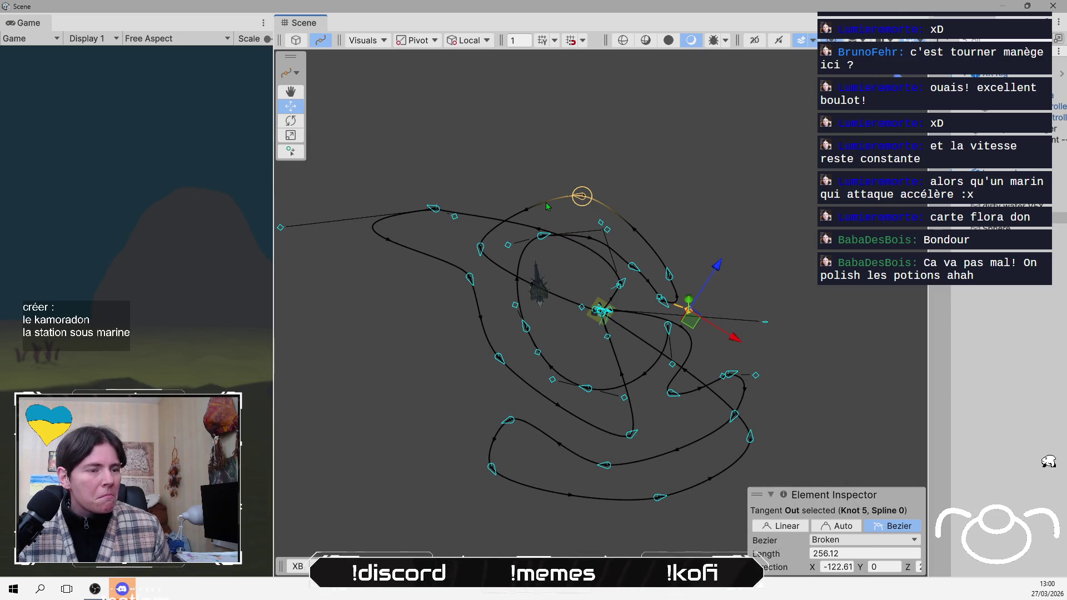
{"action": "mouse_move", "coordinate": [402, 284]}
{"action": "left_mouse_down"}
{"action": "mouse_move", "coordinate": [467, 162]}
{"action": "mouse_move", "coordinate": [488, 148]}
{"action": "left_mouse_up"}
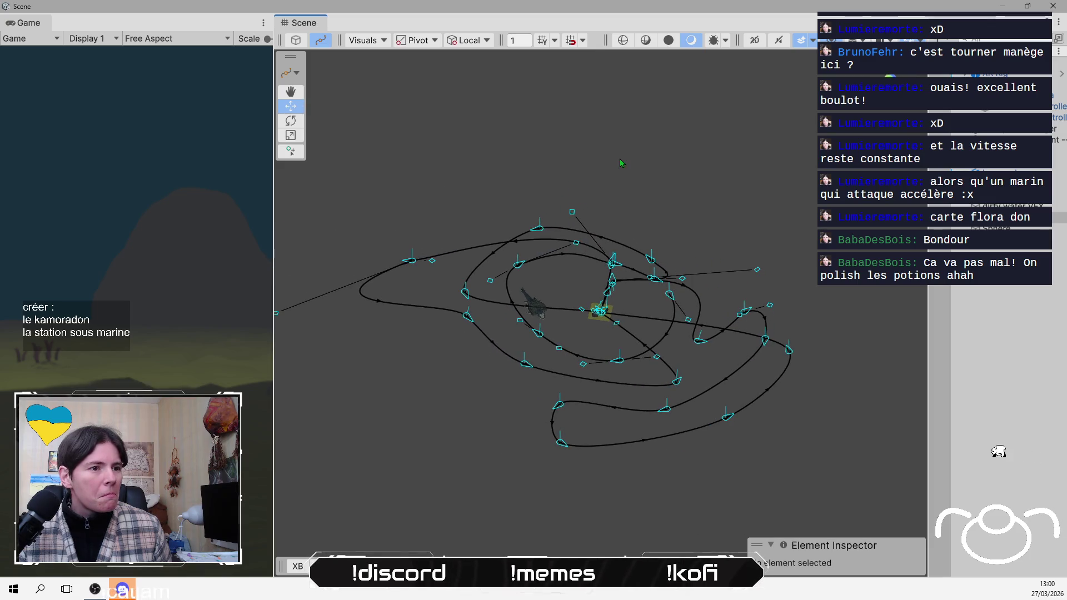
{"action": "mouse_move", "coordinate": [619, 159]}
{"action": "left_mouse_down"}
{"action": "mouse_move", "coordinate": [641, 145]}
{"action": "mouse_move", "coordinate": [668, 14]}
{"action": "mouse_move", "coordinate": [631, 138]}
{"action": "mouse_move", "coordinate": [698, 128]}
{"action": "mouse_move", "coordinate": [601, 211]}
{"action": "mouse_move", "coordinate": [485, 283]}
{"action": "mouse_move", "coordinate": [536, 226]}
{"action": "left_mouse_up"}
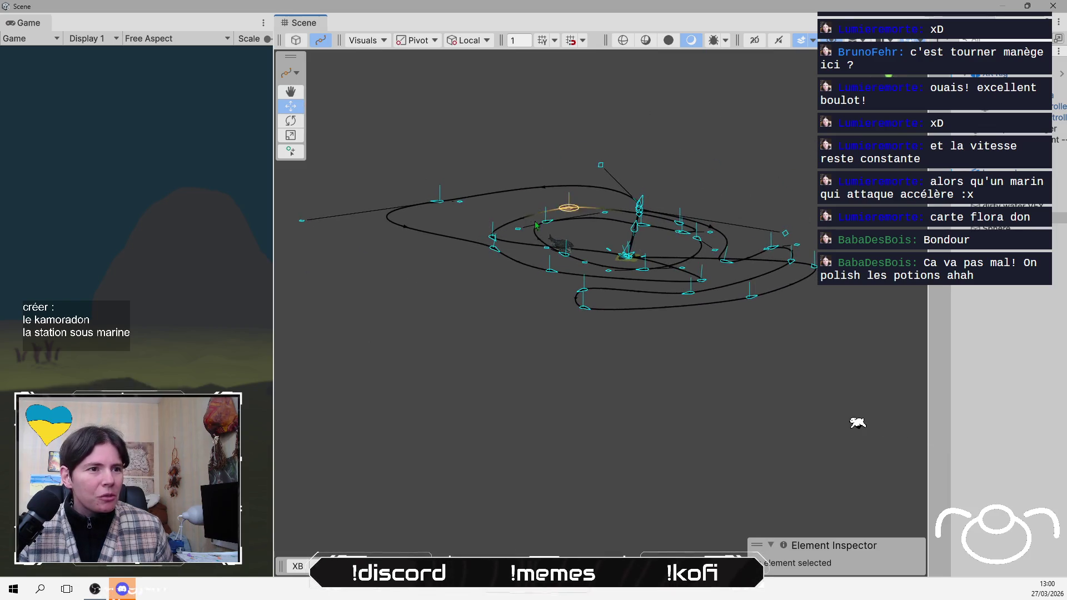
{"action": "left_click", "coordinate": [640, 210]}
- Frame Knot 18 and shorten its incoming tangent to reshape the curve
{"action": "scroll", "coordinate": [683, 201], "scroll_direction": "up", "scroll_amount": 3}
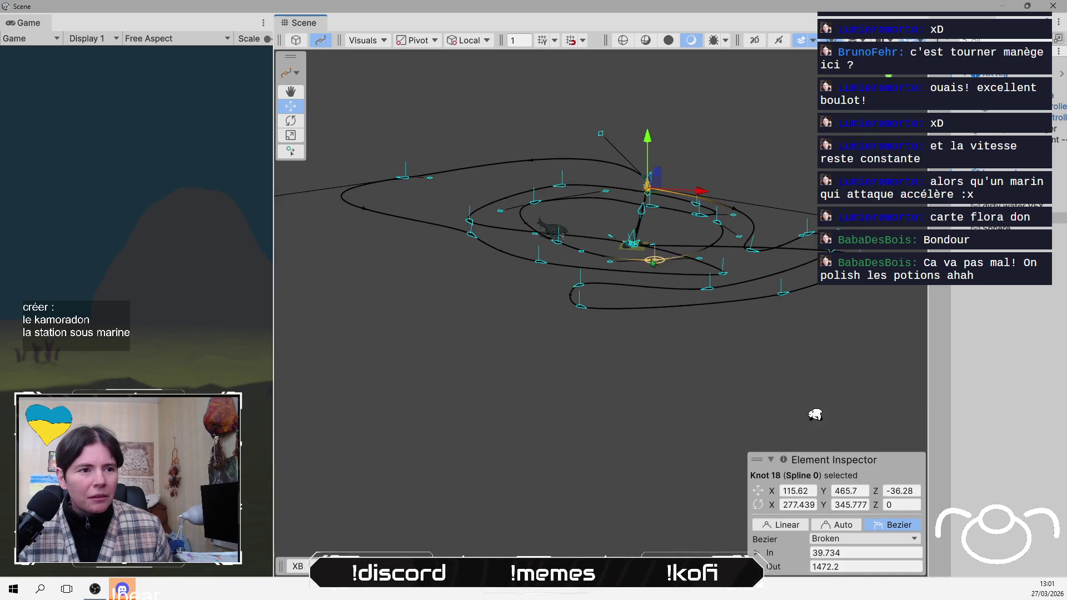
{"action": "scroll", "coordinate": [545, 386], "scroll_direction": "up", "scroll_amount": 5}
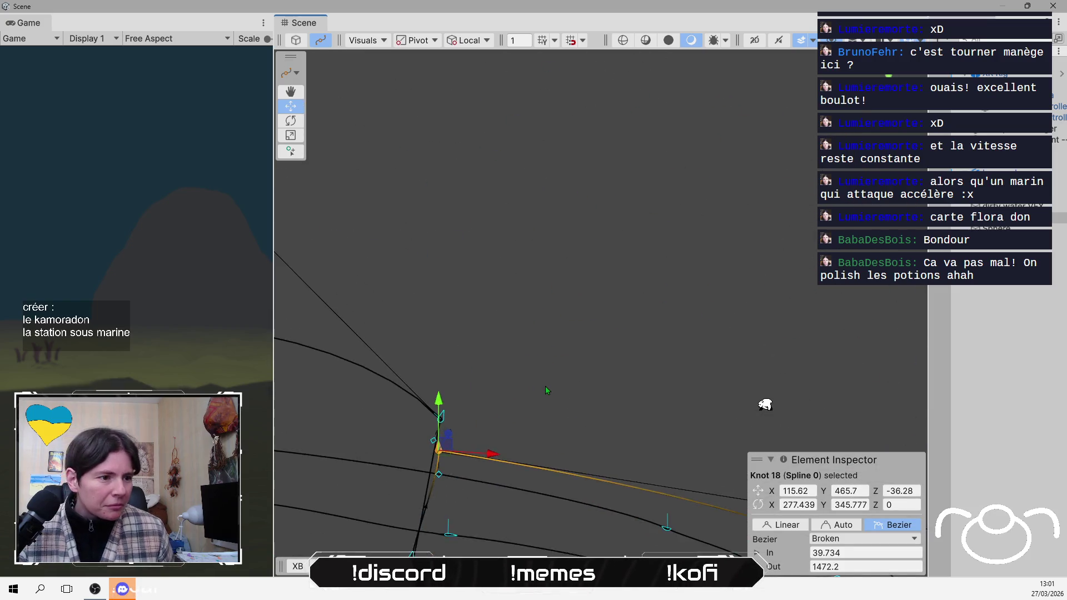
{"action": "key", "text": "f"}
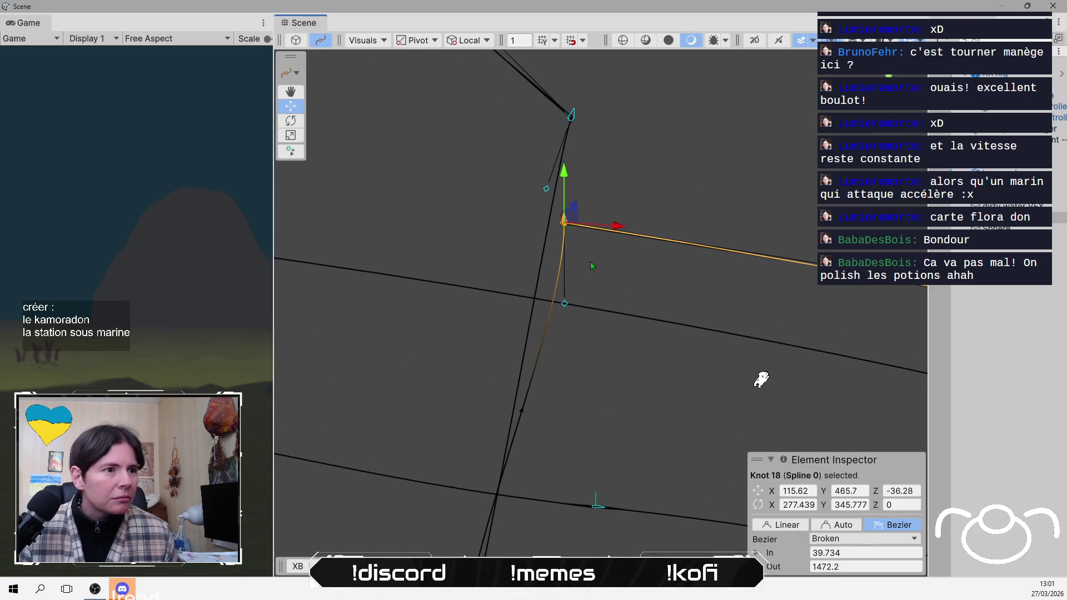
{"action": "mouse_move", "coordinate": [565, 304]}
{"action": "left_mouse_down"}
{"action": "mouse_move", "coordinate": [479, 286]}
{"action": "mouse_move", "coordinate": [493, 254]}
{"action": "left_mouse_up"}
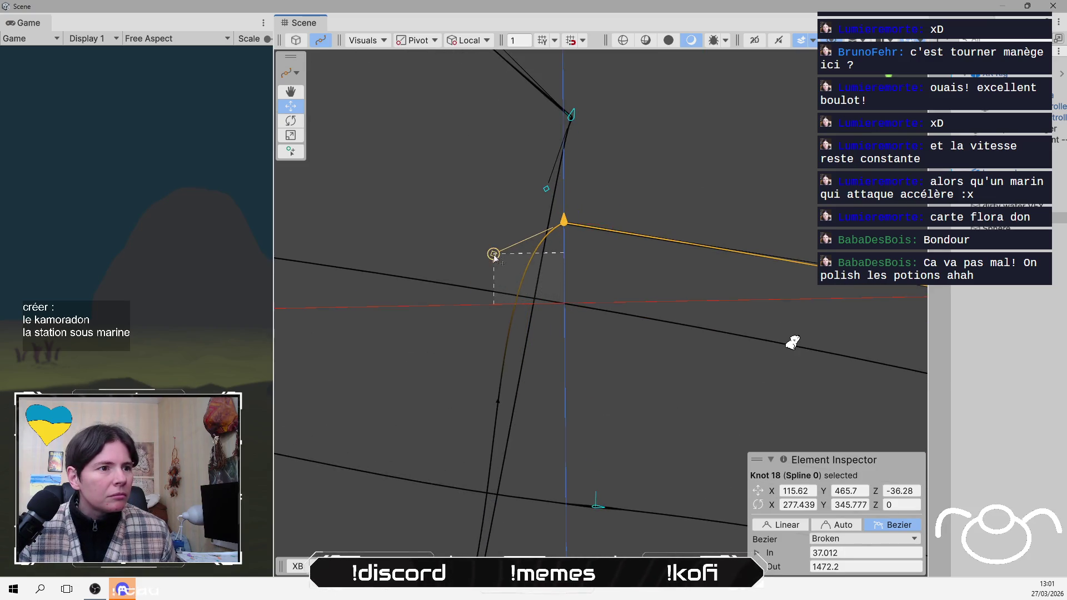
{"action": "mouse_move", "coordinate": [622, 186]}
{"action": "left_mouse_down"}
{"action": "mouse_move", "coordinate": [757, 172]}
{"action": "mouse_move", "coordinate": [698, 207]}
{"action": "mouse_move", "coordinate": [636, 217]}
{"action": "left_mouse_up"}
{"action": "left_click_drag", "start_coordinate": [533, 254], "coordinate": [536, 188]}
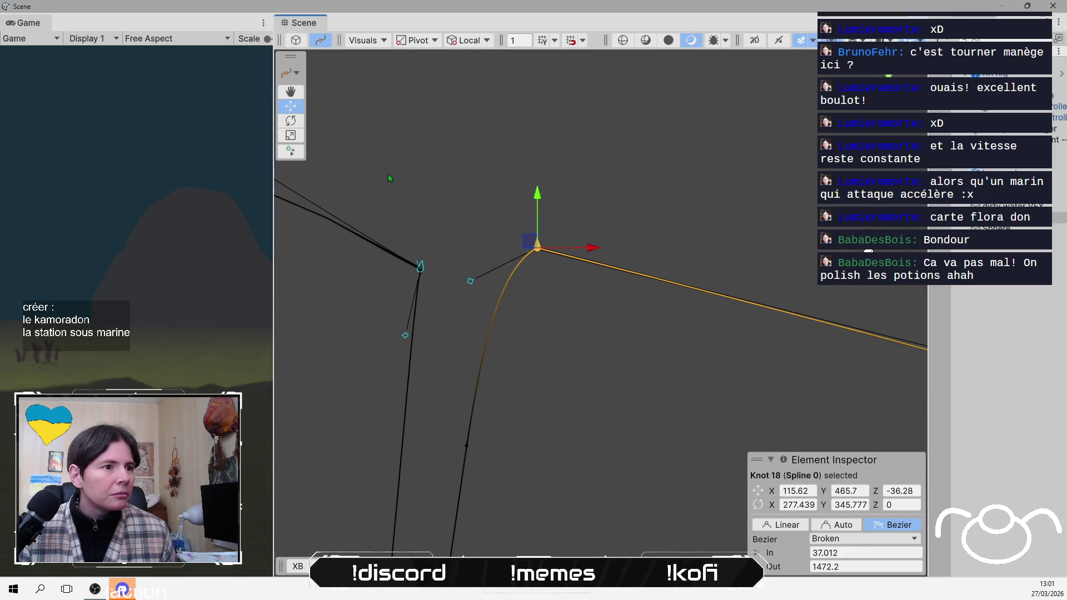
- Rotate Knot 18 to roughly X 285.3, Y 61.6, Z 283.2, then deselect it
{"action": "left_click", "coordinate": [290, 124]}
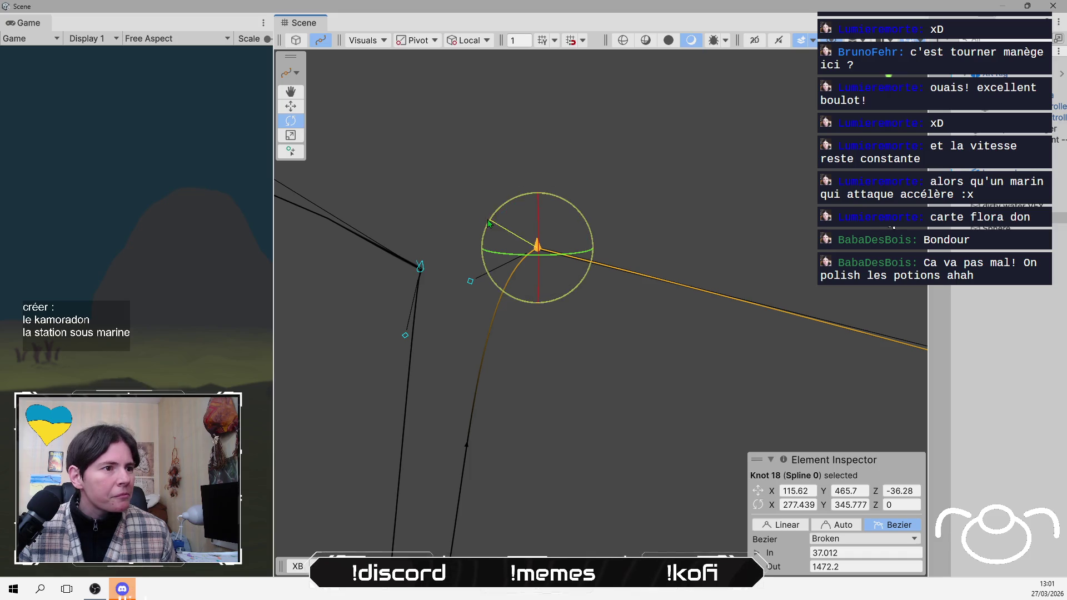
{"action": "mouse_move", "coordinate": [482, 218]}
{"action": "left_mouse_down"}
{"action": "mouse_move", "coordinate": [599, 316]}
{"action": "mouse_move", "coordinate": [619, 318]}
{"action": "mouse_move", "coordinate": [619, 364]}
{"action": "mouse_move", "coordinate": [539, 215]}
{"action": "mouse_move", "coordinate": [606, 310]}
{"action": "mouse_move", "coordinate": [625, 269]}
{"action": "left_mouse_up"}
{"action": "scroll", "coordinate": [600, 320], "scroll_direction": "down", "scroll_amount": 1}
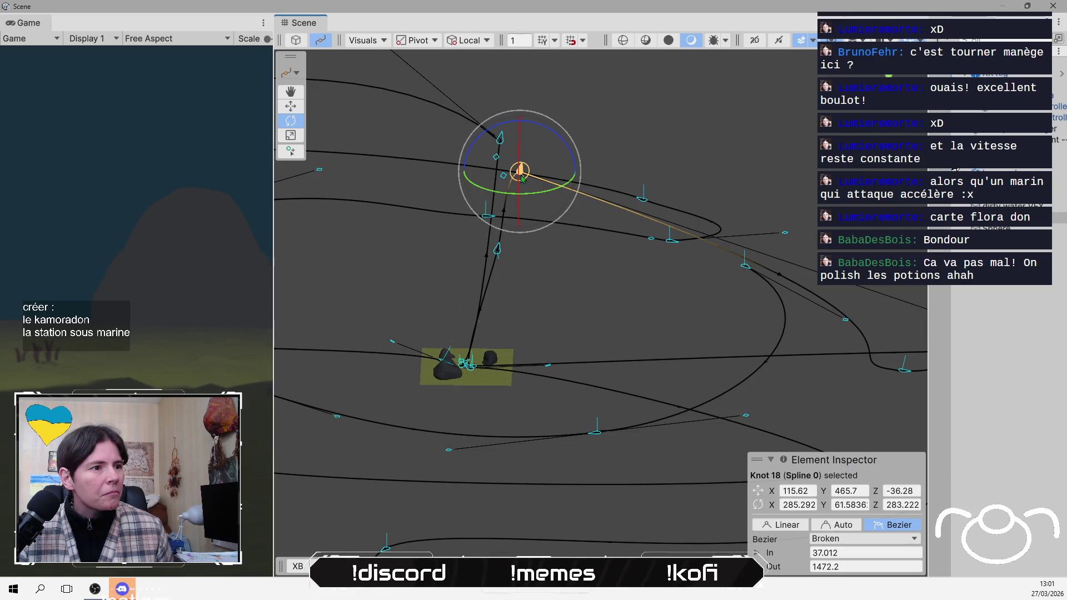
{"action": "left_click", "coordinate": [557, 276]}
{"action": "mouse_move", "coordinate": [572, 278]}
{"action": "left_mouse_down"}
{"action": "mouse_move", "coordinate": [562, 185]}
{"action": "mouse_move", "coordinate": [536, 296]}
{"action": "left_mouse_up"}
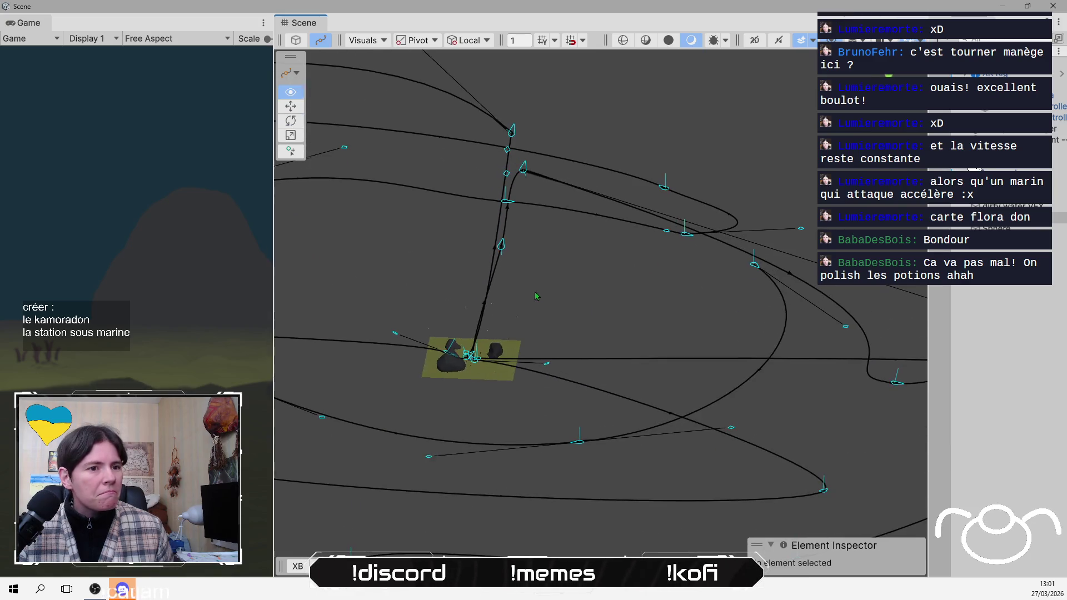
{"action": "left_click", "coordinate": [501, 244]}
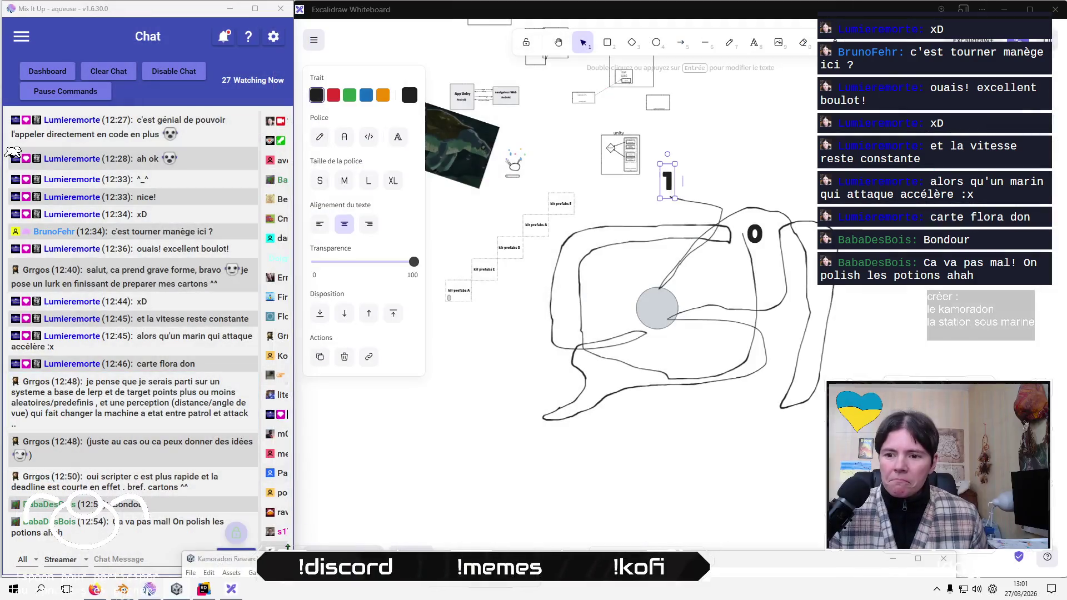
- Snap Unity and Firefox side by side, pick a lofi video on YouTube, return to Unity
{"action": "mouse_move", "coordinate": [292, 560]}
{"action": "left_mouse_down"}
{"action": "mouse_move", "coordinate": [403, 10]}
{"action": "mouse_move", "coordinate": [406, 39]}
{"action": "left_mouse_up"}
{"action": "left_click", "coordinate": [405, 301]}
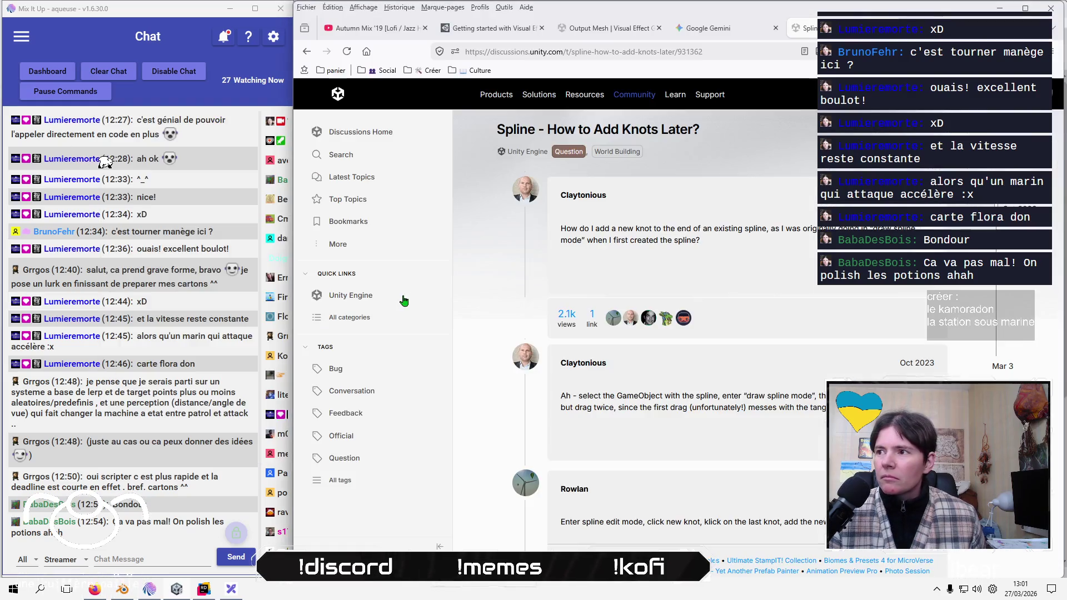
{"action": "left_click", "coordinate": [374, 27]}
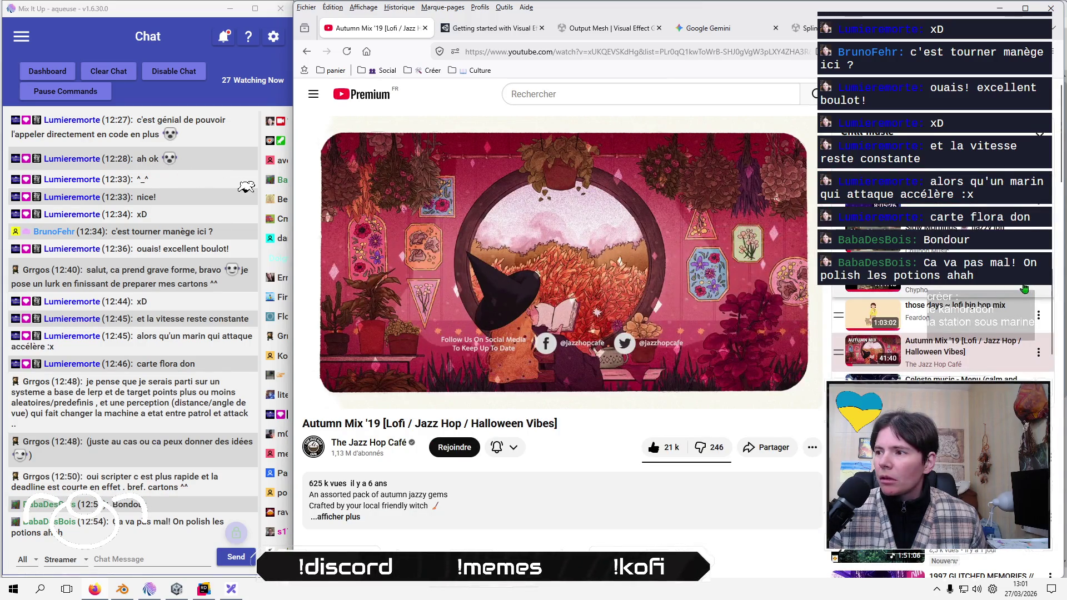
{"action": "scroll", "coordinate": [1024, 289], "scroll_direction": "down", "scroll_amount": 3}
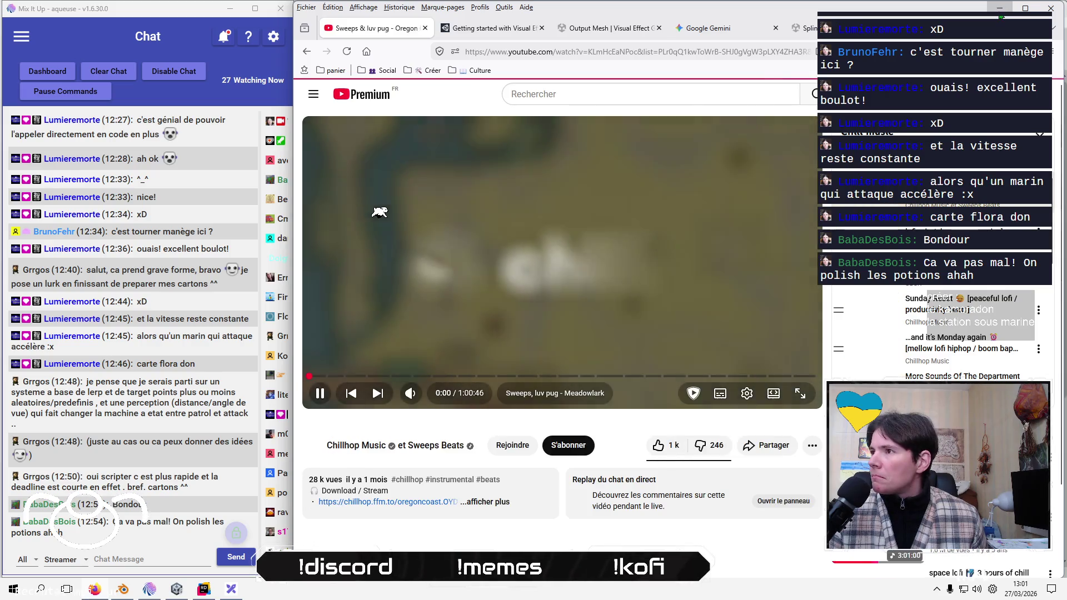
{"action": "key", "text": "alt+Tab"}
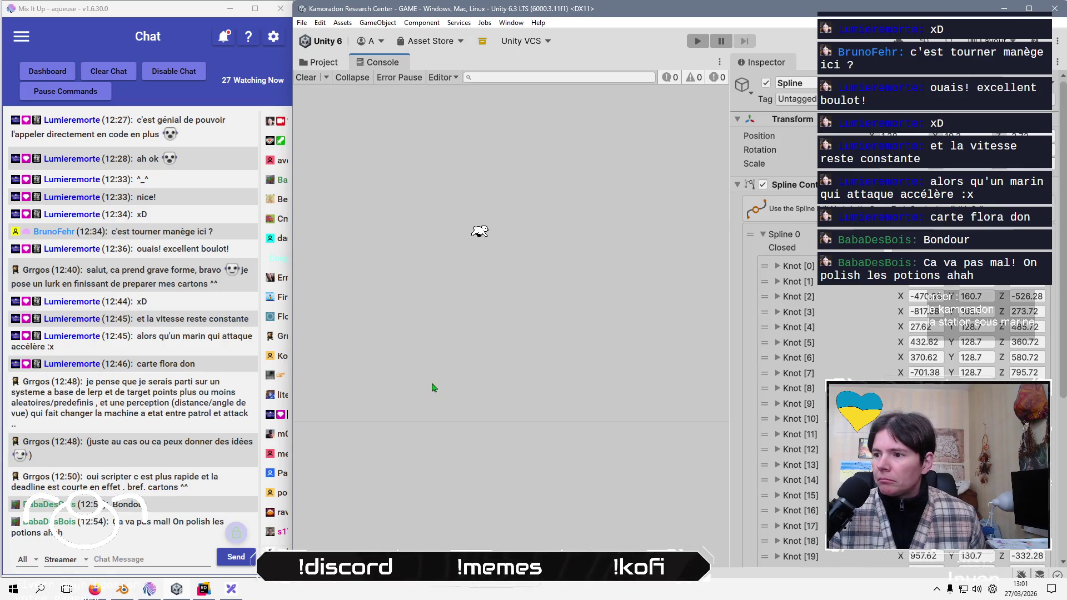
- Play the scene, widen the Game view, maximize then restore the floating Game window, and stop
{"action": "left_click", "coordinate": [698, 41]}
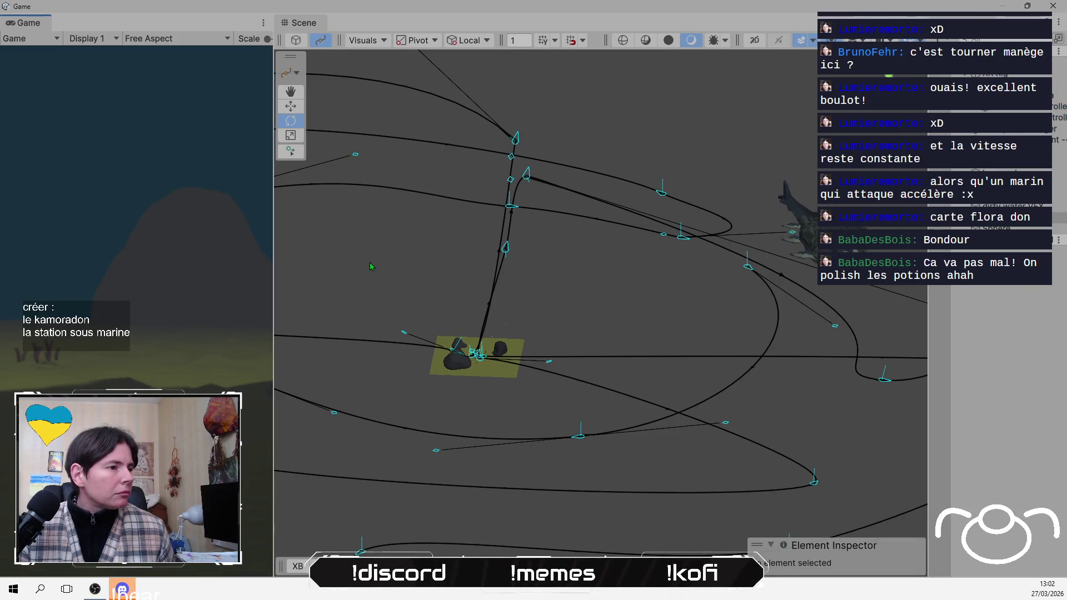
{"action": "left_click_drag", "start_coordinate": [274, 251], "coordinate": [437, 250]}
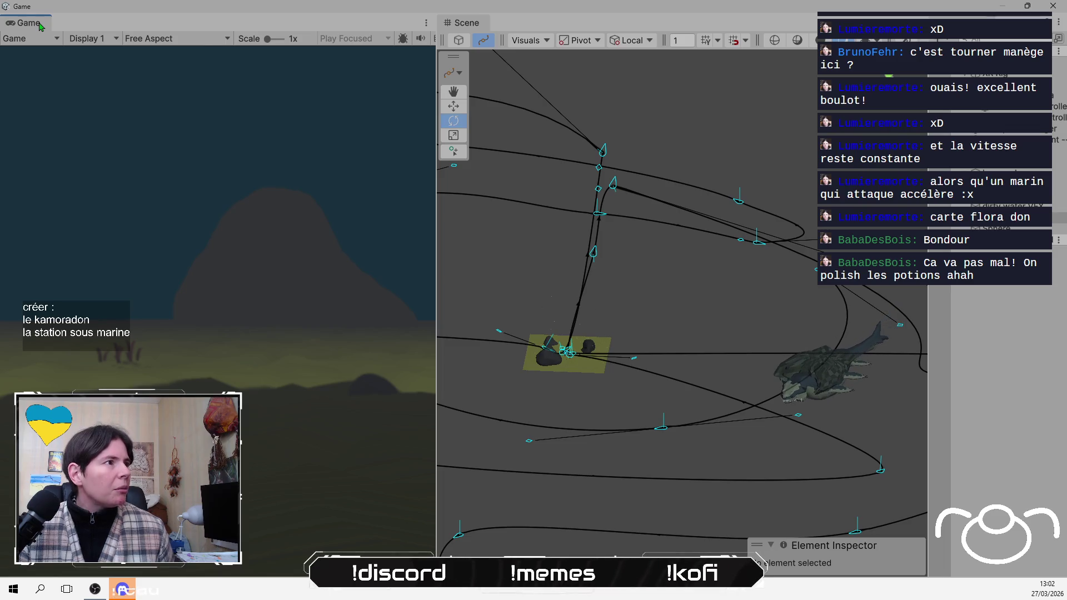
{"action": "right_click", "coordinate": [38, 23]}
{"action": "left_click", "coordinate": [23, 33]}
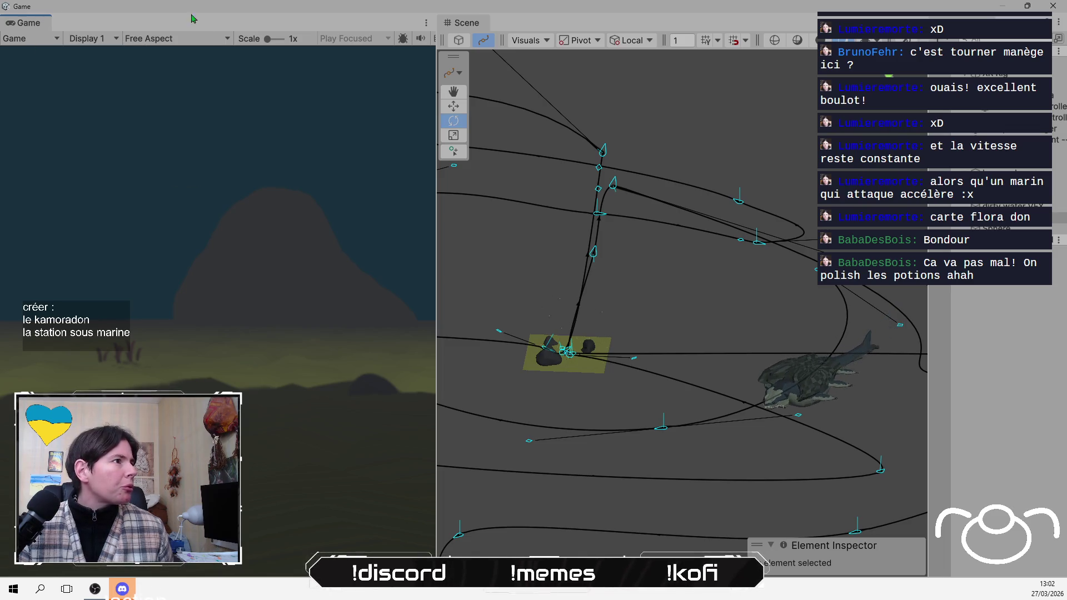
{"action": "key", "text": "alt+Tab"}
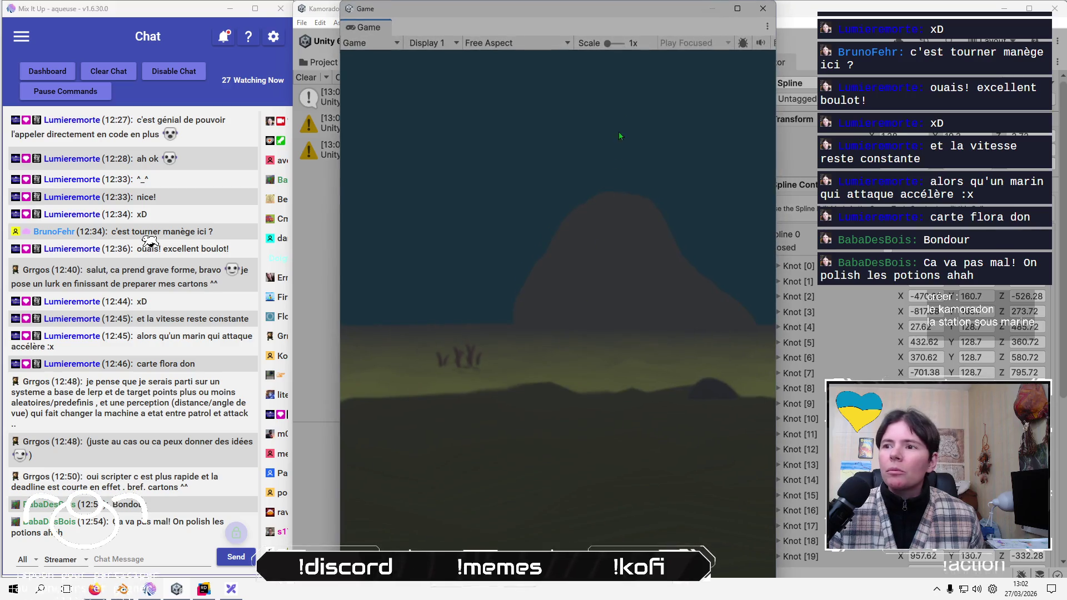
{"action": "left_click", "coordinate": [738, 8]}
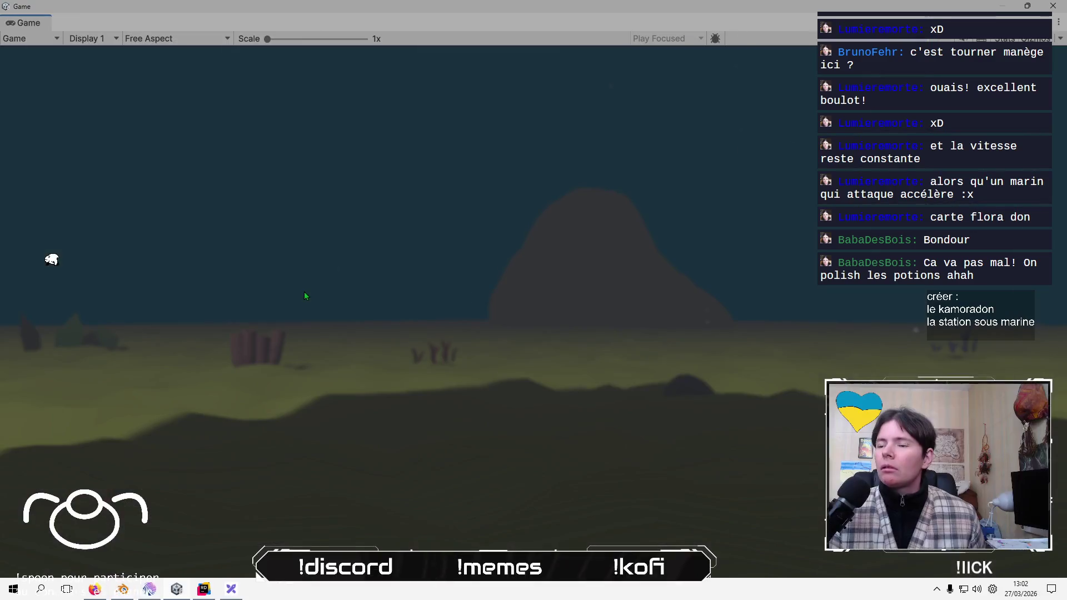
{"action": "mouse_move", "coordinate": [474, 8]}
{"action": "left_mouse_down"}
{"action": "mouse_move", "coordinate": [417, 65]}
{"action": "mouse_move", "coordinate": [428, 19]}
{"action": "mouse_move", "coordinate": [83, 131]}
{"action": "mouse_move", "coordinate": [441, 61]}
{"action": "mouse_move", "coordinate": [429, 45]}
{"action": "left_mouse_up"}
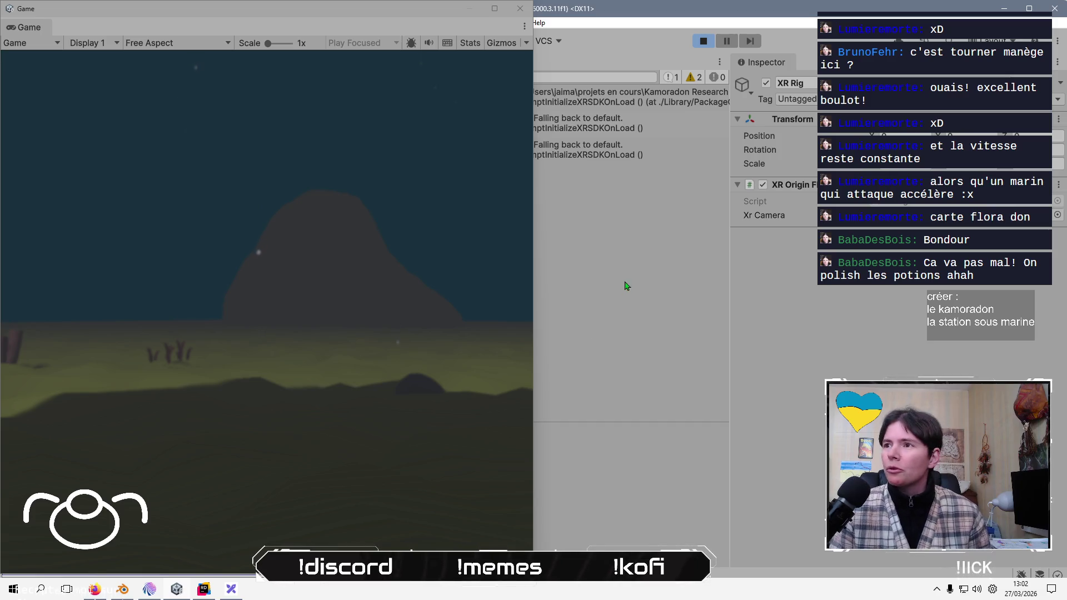
{"action": "left_click", "coordinate": [703, 42]}
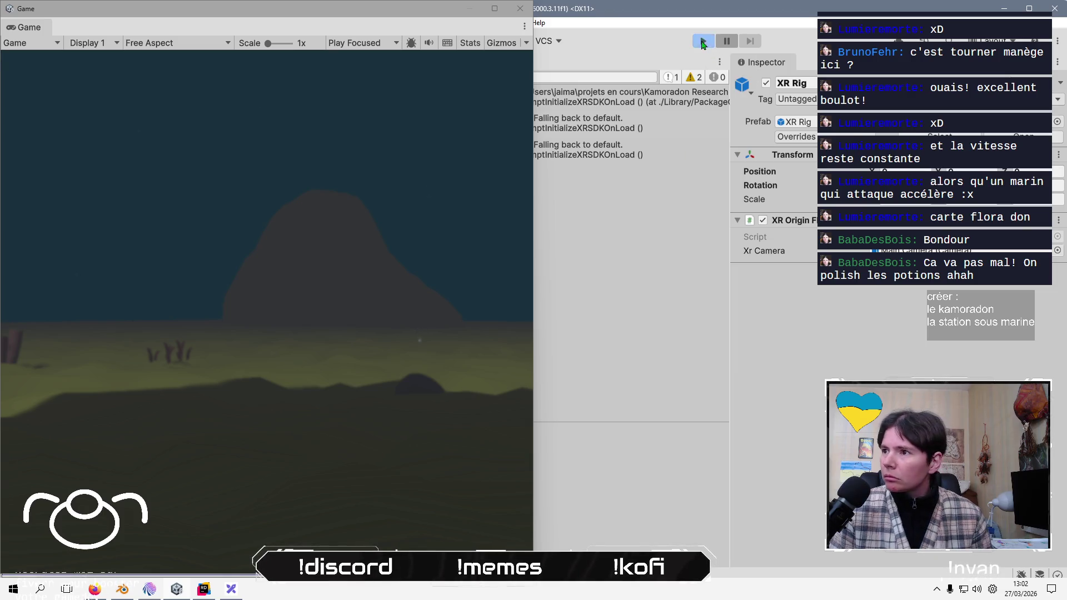
- Replay the scene to test it, stop it, and bring Blender with kamoradon.blend to the front
{"action": "left_click", "coordinate": [704, 43]}
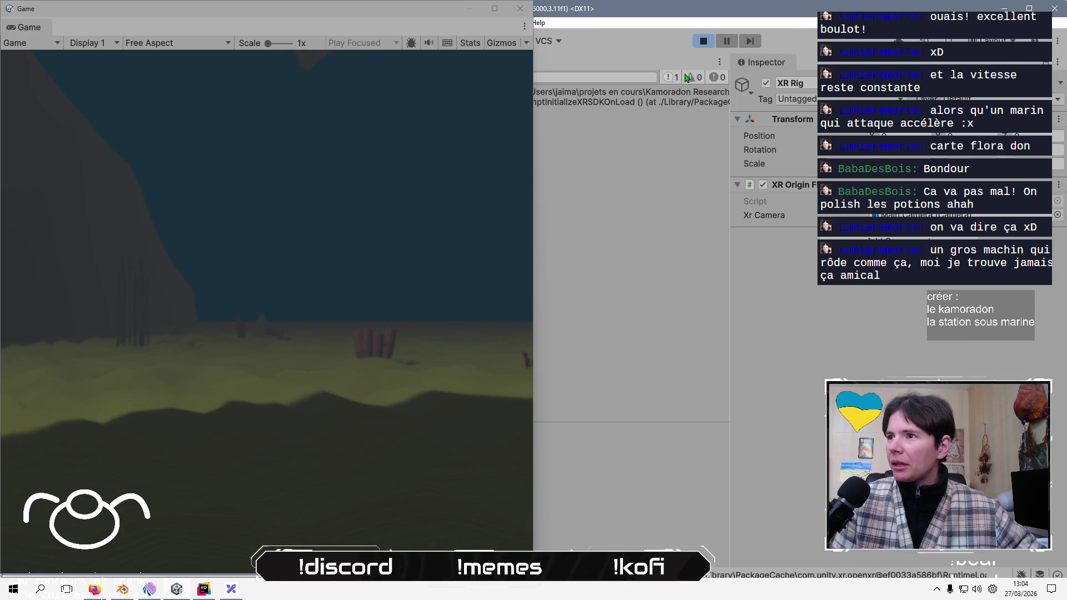
{"action": "left_click", "coordinate": [704, 40]}
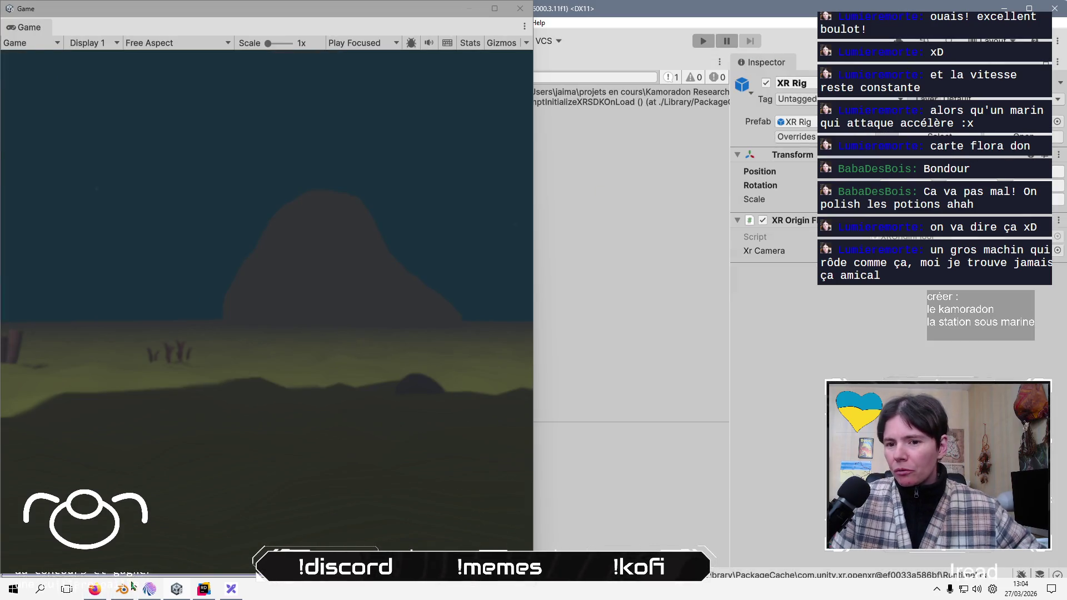
{"action": "left_click", "coordinate": [125, 590]}
{"action": "left_click", "coordinate": [149, 591]}
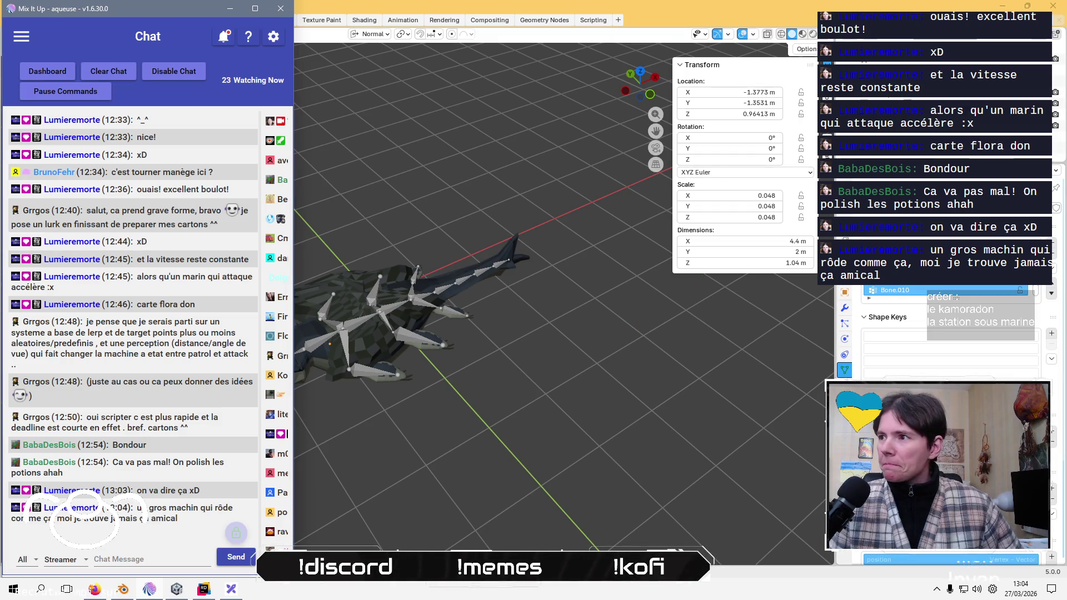
{"action": "left_click", "coordinate": [389, 311]}
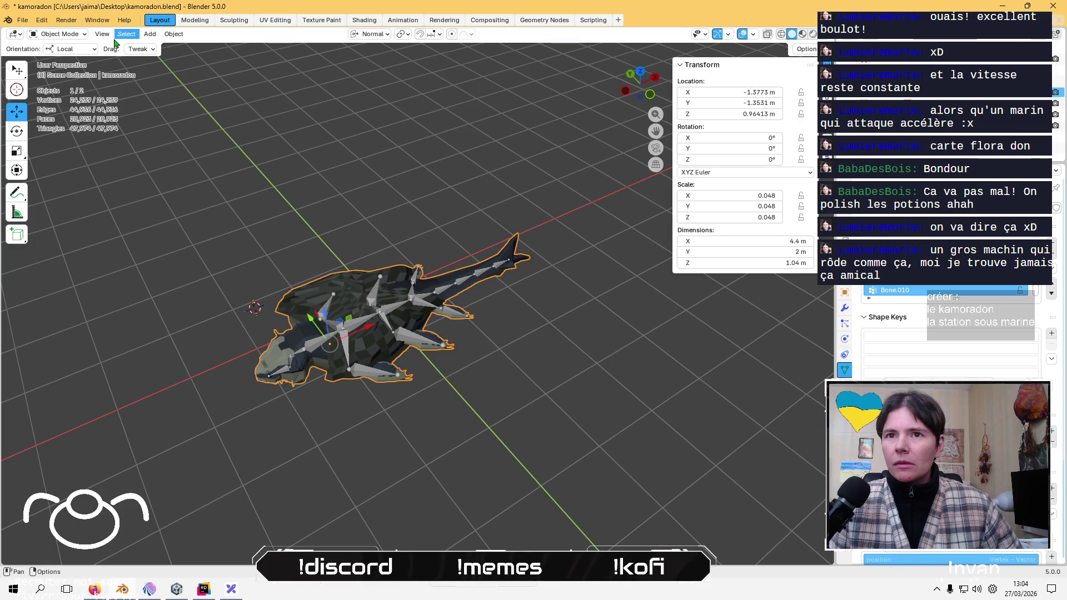
- Inspect the kamoradon mesh and armature, keep Local orientation, and open the Object context menu
{"action": "left_click", "coordinate": [72, 49]}
{"action": "left_click", "coordinate": [76, 52]}
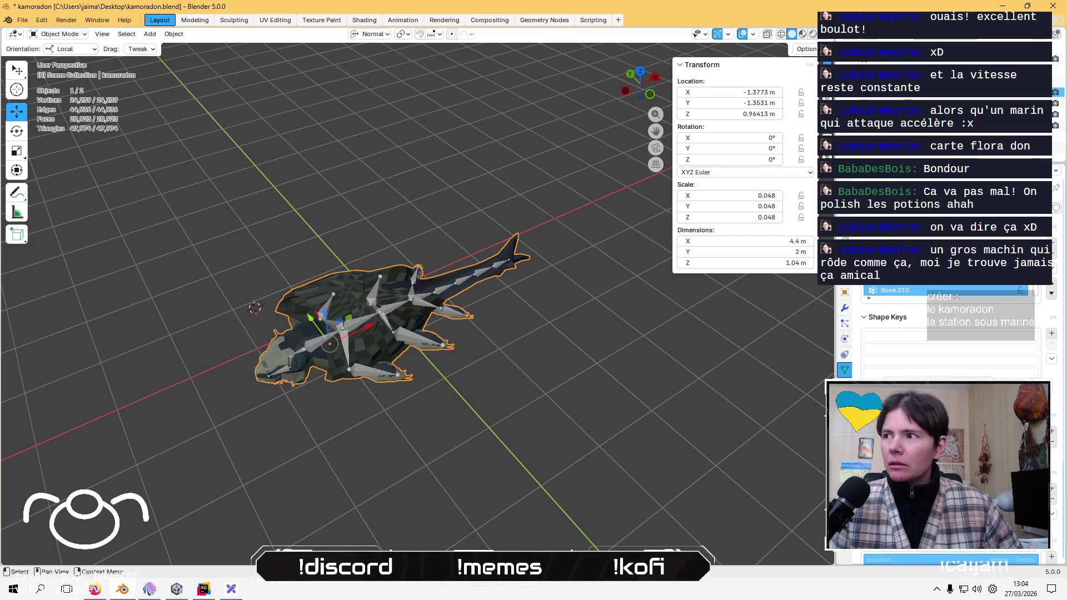
{"action": "left_click", "coordinate": [890, 60]}
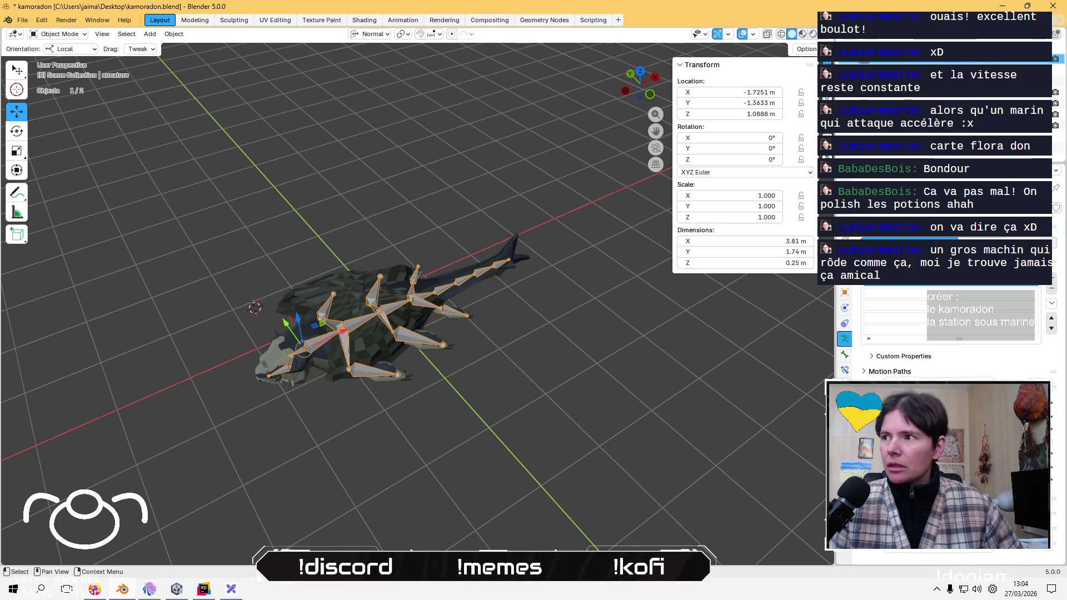
{"action": "left_click", "coordinate": [899, 98]}
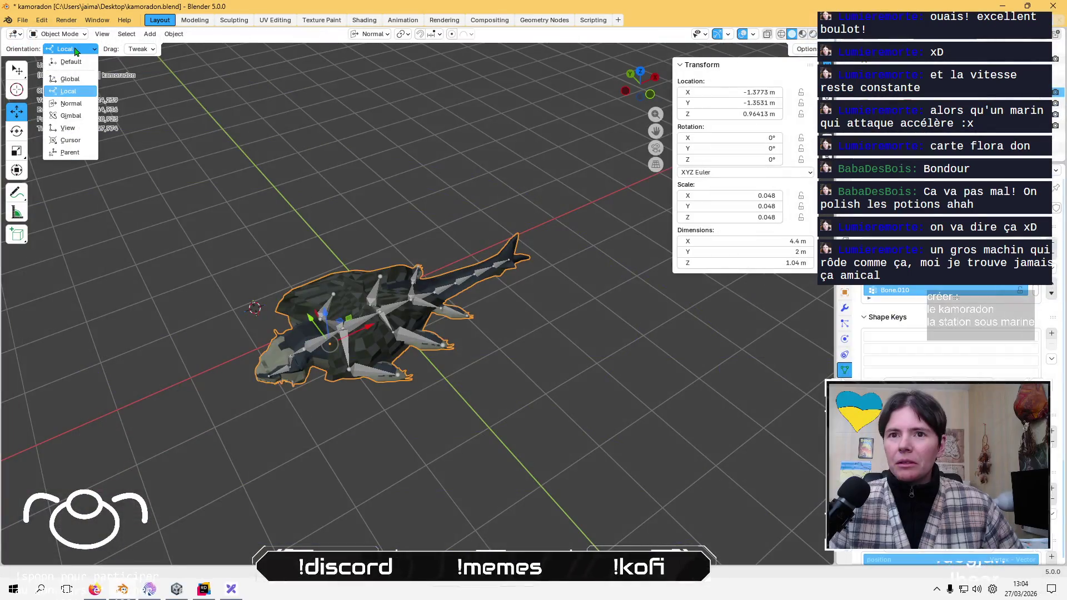
{"action": "left_click", "coordinate": [76, 51]}
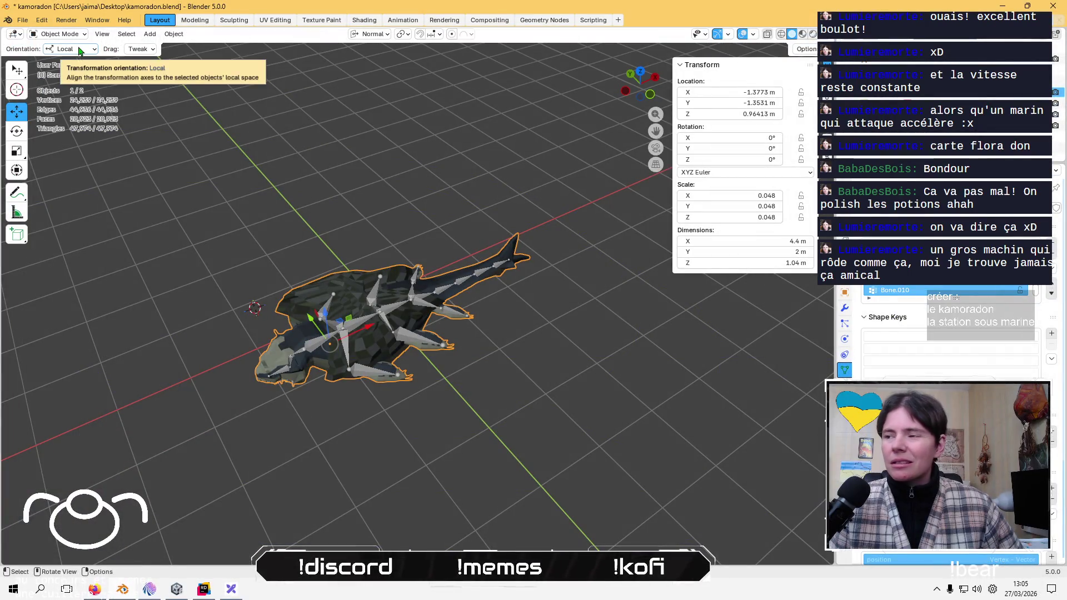
{"action": "right_click", "coordinate": [242, 386]}
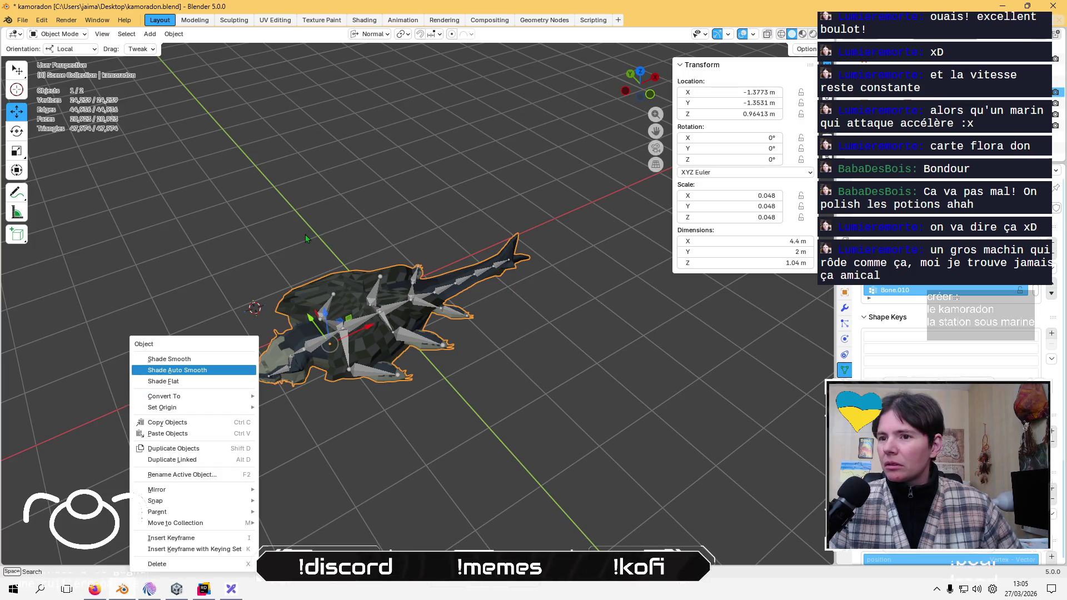
{"action": "right_click", "coordinate": [300, 242]}
{"action": "mouse_move", "coordinate": [433, 198]}
{"action": "left_mouse_down"}
{"action": "mouse_move", "coordinate": [418, 224]}
{"action": "mouse_move", "coordinate": [466, 149]}
{"action": "mouse_move", "coordinate": [420, 198]}
{"action": "left_mouse_up"}
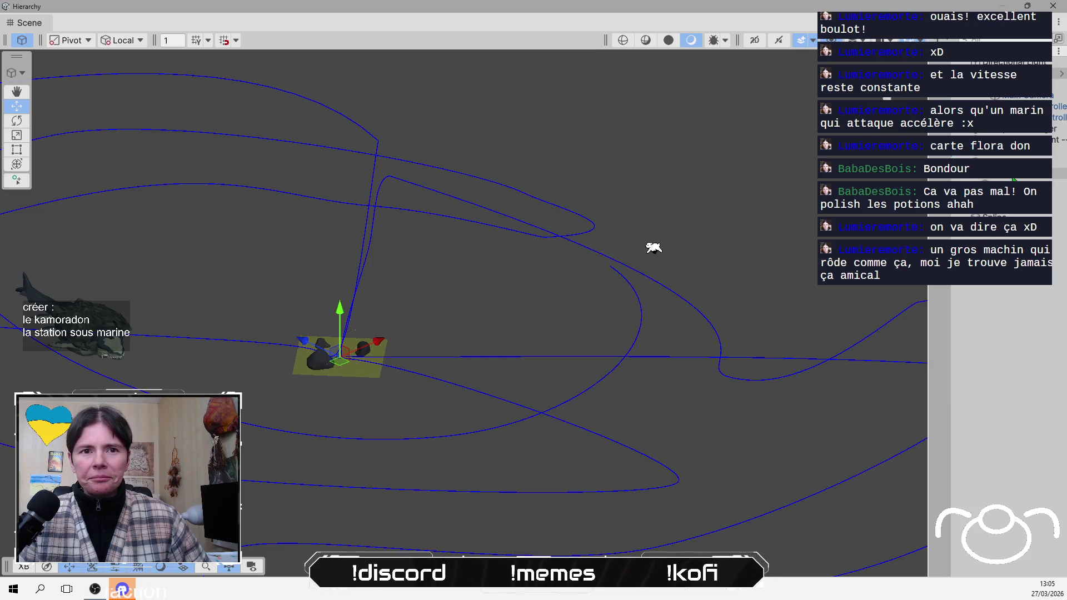
- Select the kamoradon creature, then its spline paths, then the creature again to compare their settings
{"action": "left_click", "coordinate": [639, 241]}
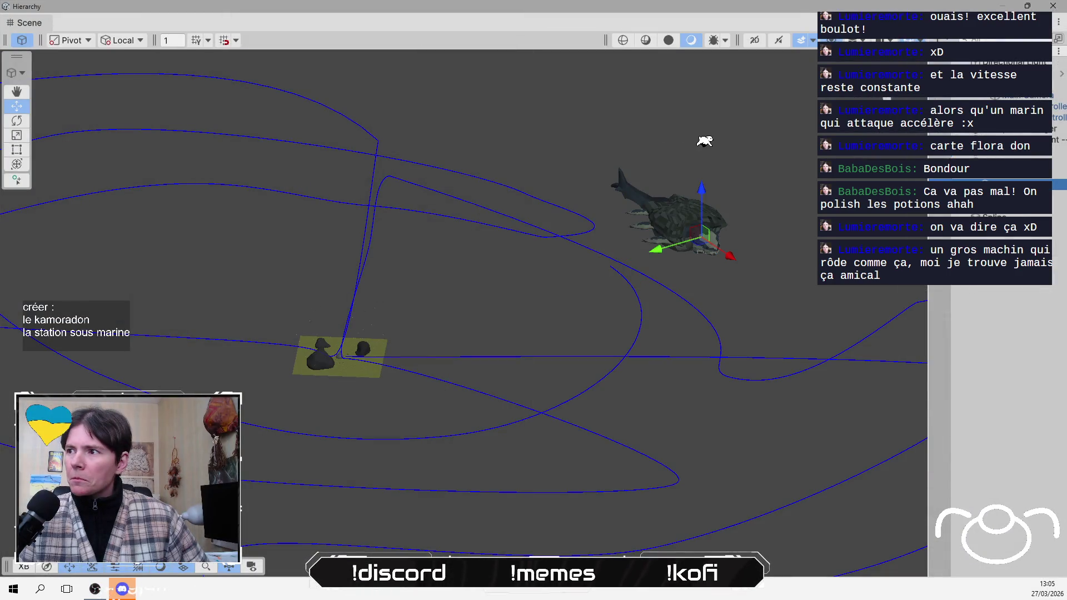
{"action": "left_click", "coordinate": [750, 153]}
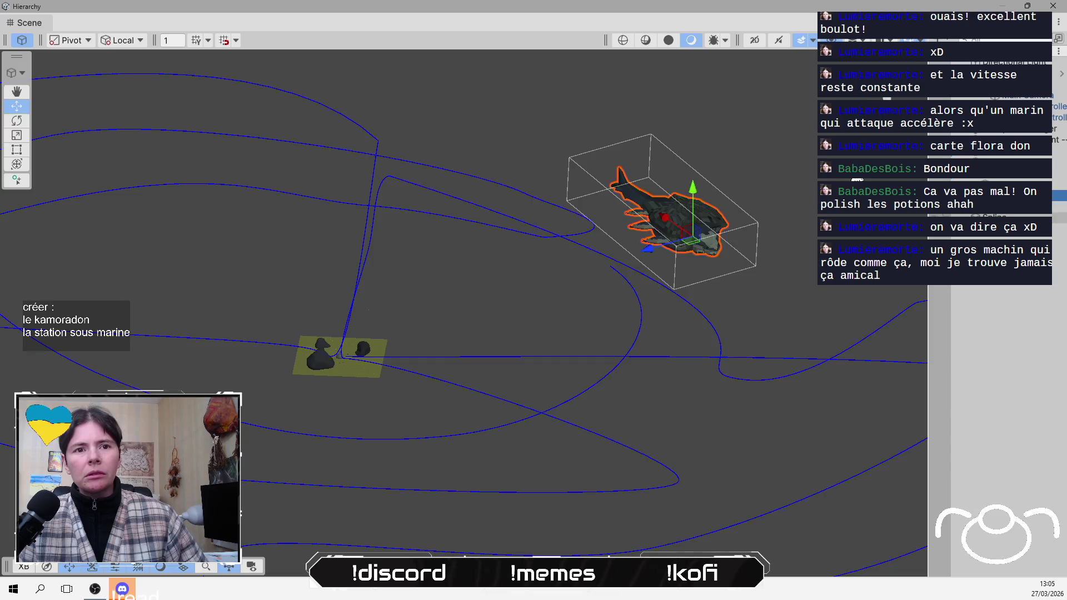
{"action": "left_click", "coordinate": [995, 219]}
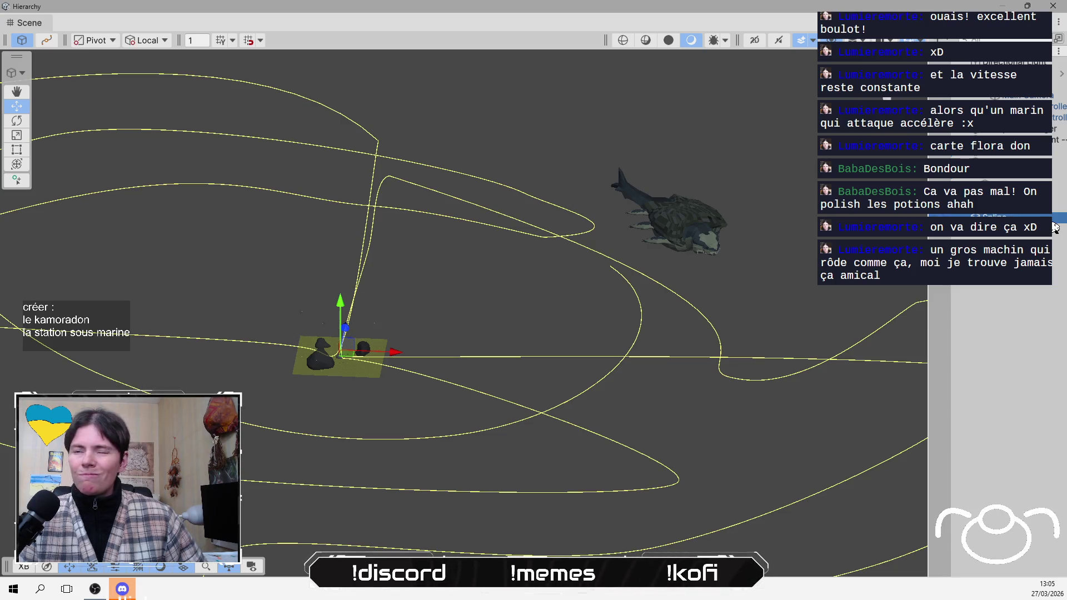
{"action": "left_click", "coordinate": [1004, 176]}
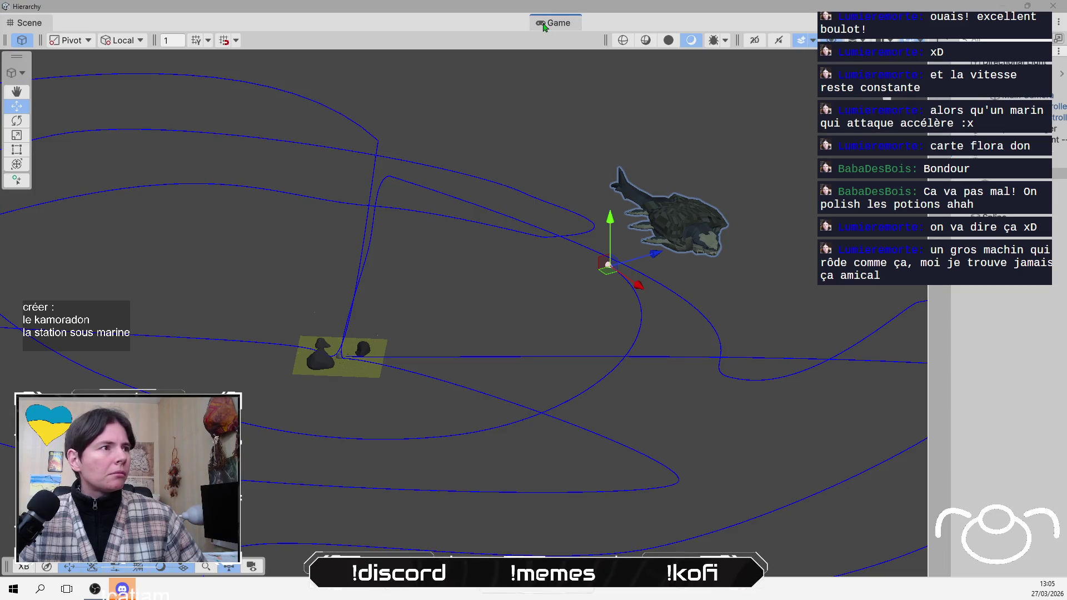
- On the Global Volume, push the depth of field start farther and set its mode to Bokeh
{"action": "left_click", "coordinate": [543, 25]}
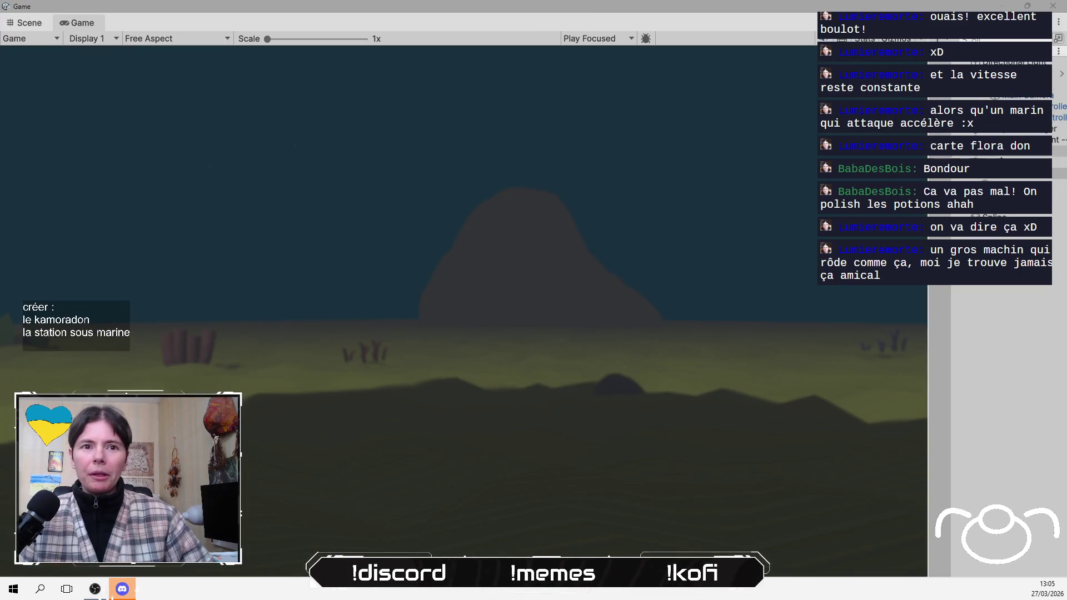
{"action": "left_click", "coordinate": [1001, 162]}
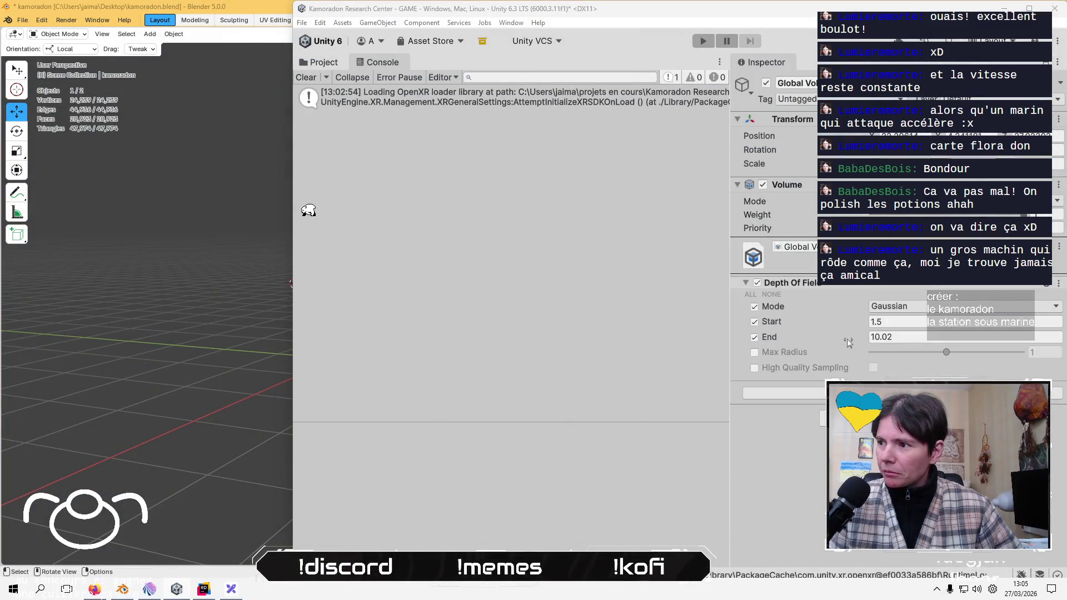
{"action": "mouse_move", "coordinate": [849, 323]}
{"action": "left_mouse_down"}
{"action": "mouse_move", "coordinate": [888, 323]}
{"action": "mouse_move", "coordinate": [865, 323]}
{"action": "left_mouse_up"}
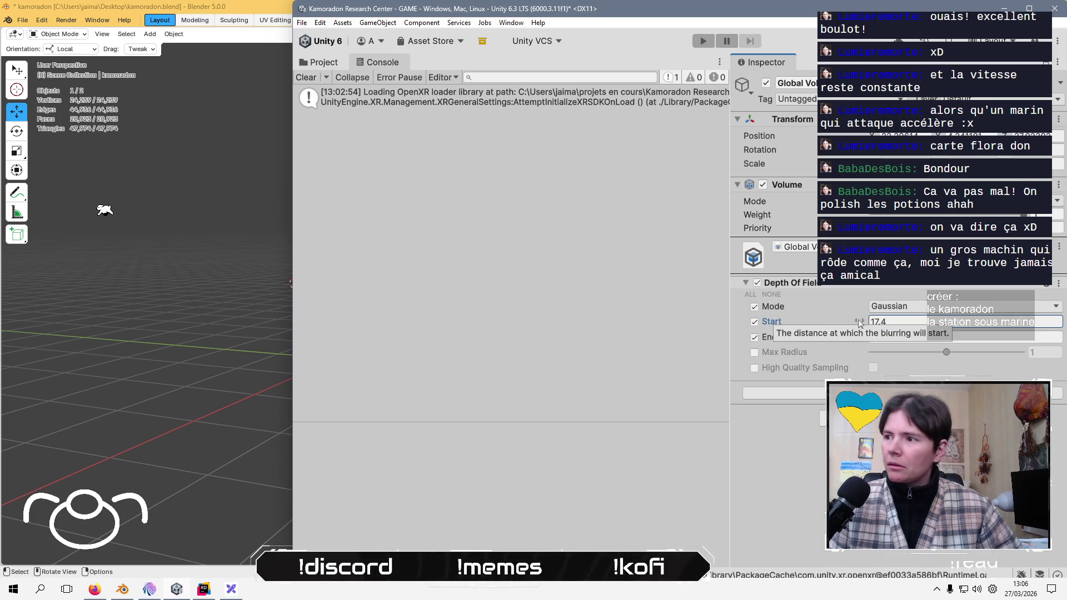
{"action": "left_click", "coordinate": [928, 311]}
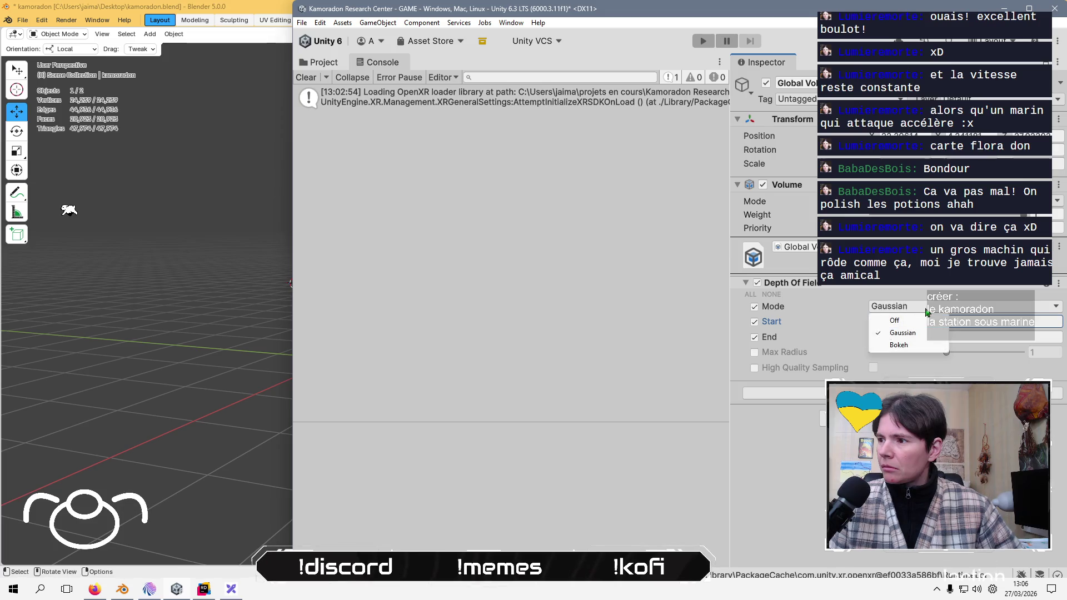
{"action": "left_click", "coordinate": [906, 345]}
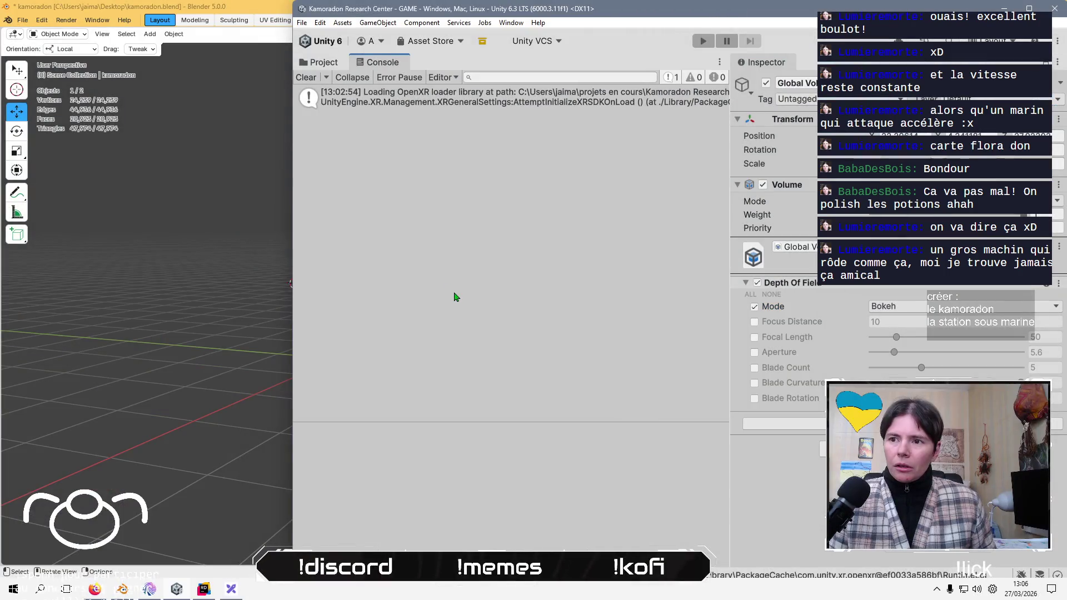
- Check the stream chat, then return Unity to full screen and select the Spline
{"action": "key", "text": "alt+Tab"}
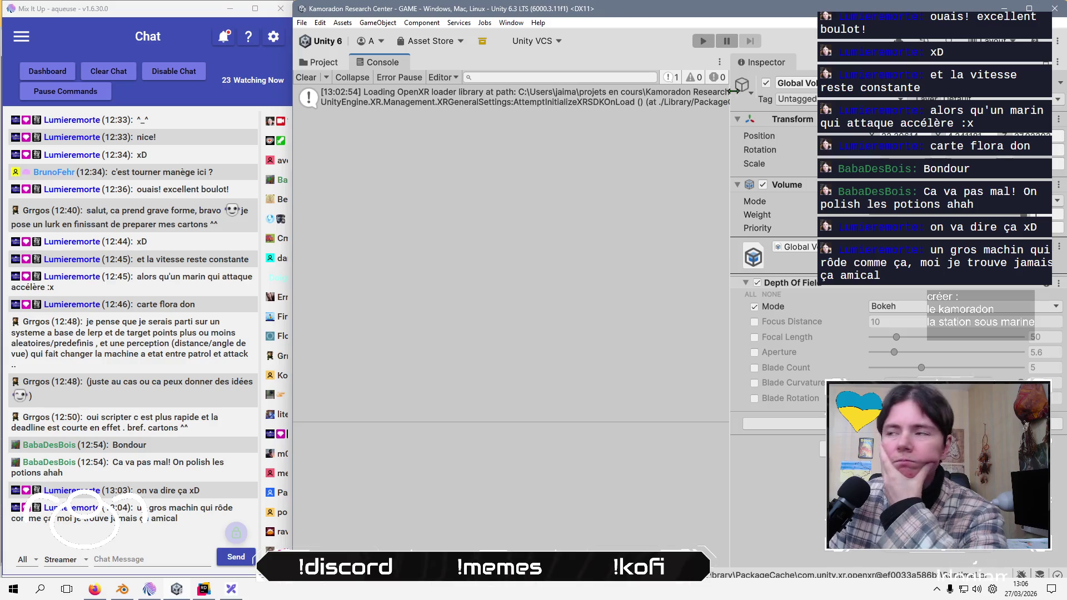
{"action": "left_click", "coordinate": [1029, 9]}
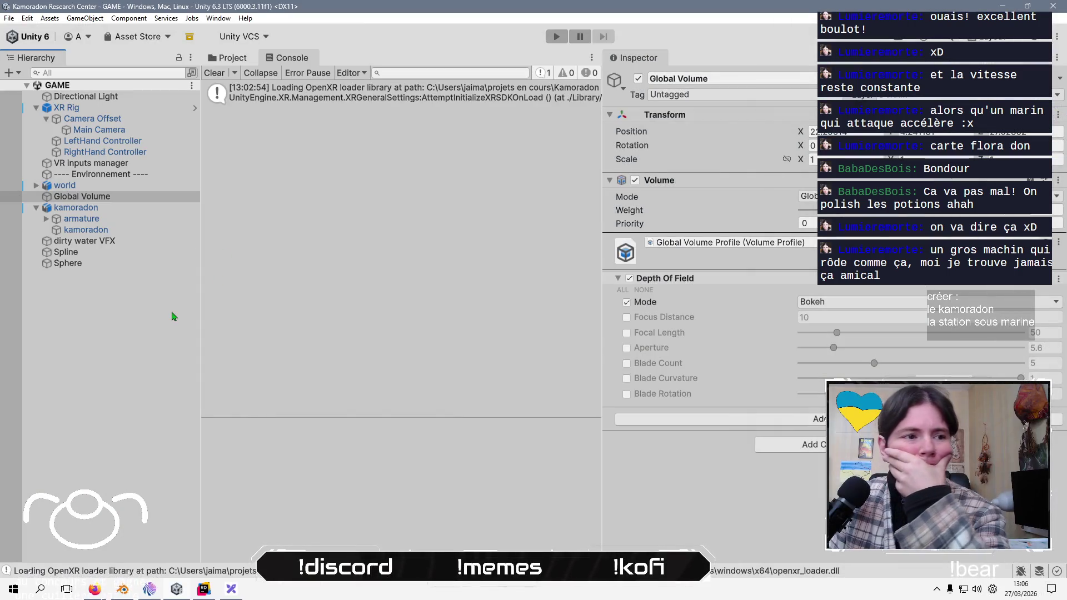
{"action": "left_click", "coordinate": [114, 253]}
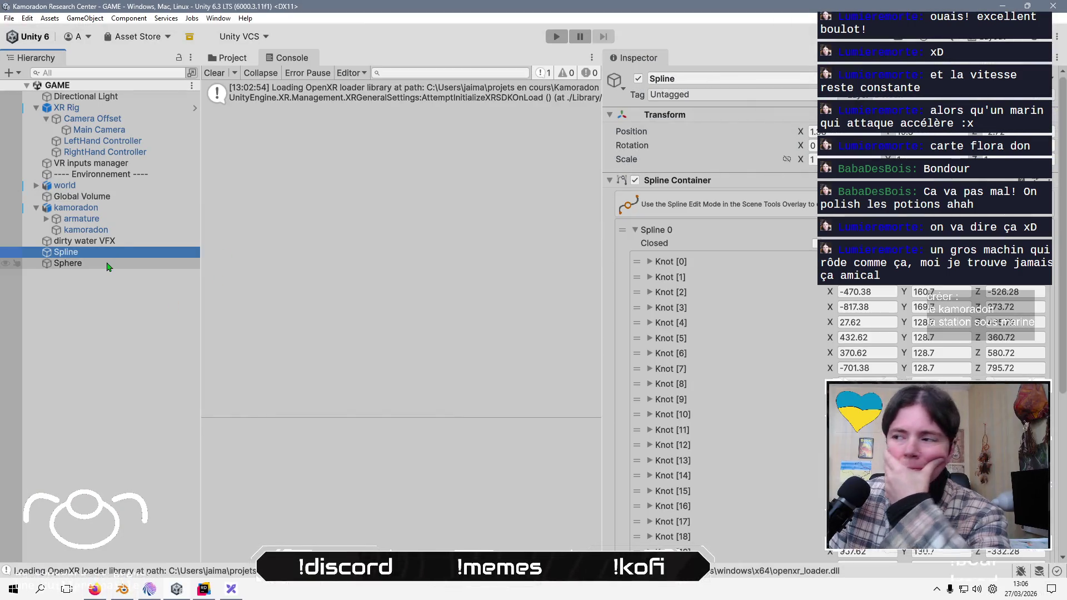
- Shrink the Console and dock a taller Project panel beneath it
{"action": "scroll", "coordinate": [763, 286], "scroll_direction": "down", "scroll_amount": 5}
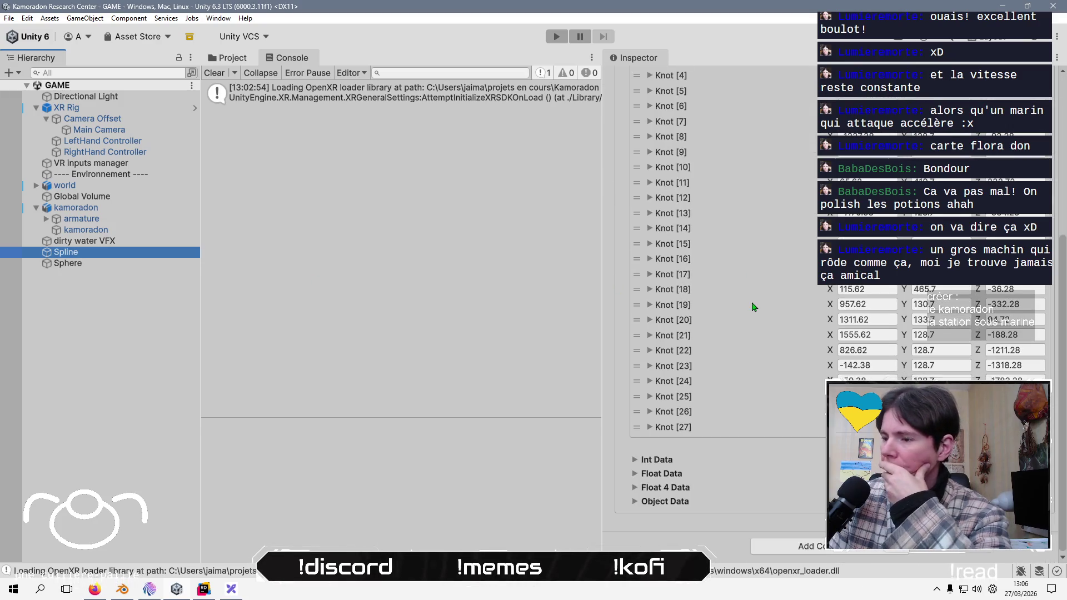
{"action": "scroll", "coordinate": [760, 374], "scroll_direction": "up", "scroll_amount": 5}
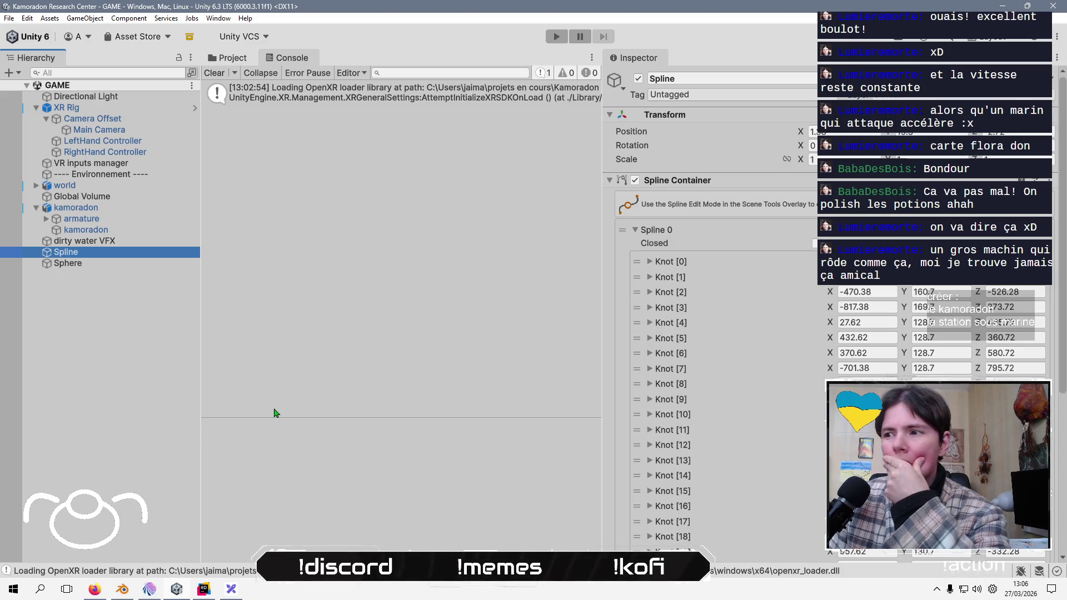
{"action": "mouse_move", "coordinate": [275, 417]}
{"action": "left_mouse_down"}
{"action": "mouse_move", "coordinate": [302, 319]}
{"action": "mouse_move", "coordinate": [295, 381]}
{"action": "mouse_move", "coordinate": [320, 305]}
{"action": "left_mouse_up"}
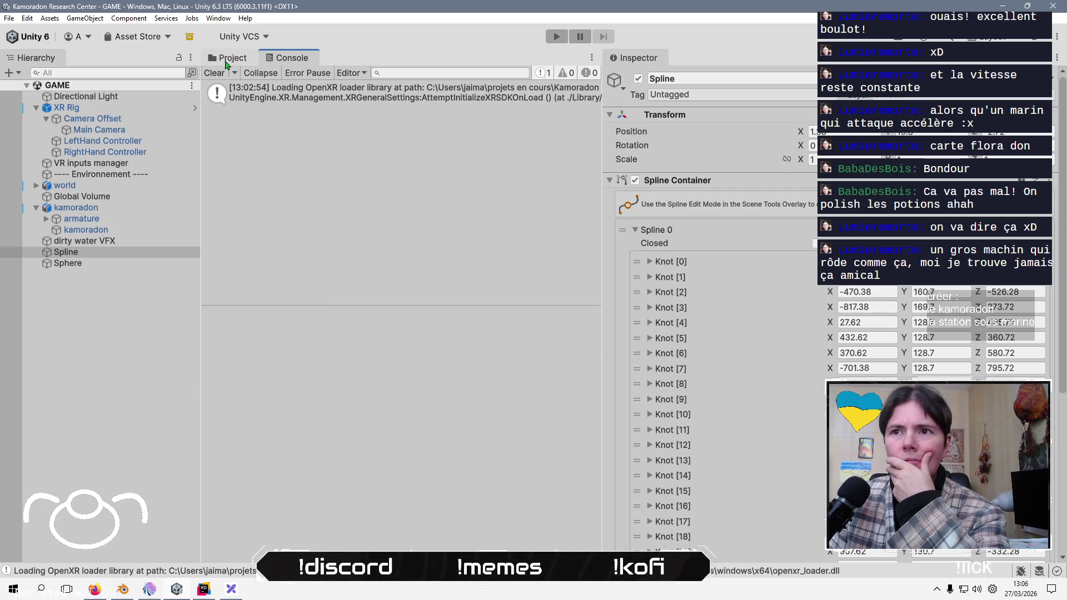
{"action": "left_click", "coordinate": [226, 65]}
{"action": "mouse_move", "coordinate": [226, 65]}
{"action": "left_mouse_down"}
{"action": "mouse_move", "coordinate": [352, 553]}
{"action": "mouse_move", "coordinate": [360, 493]}
{"action": "left_mouse_up"}
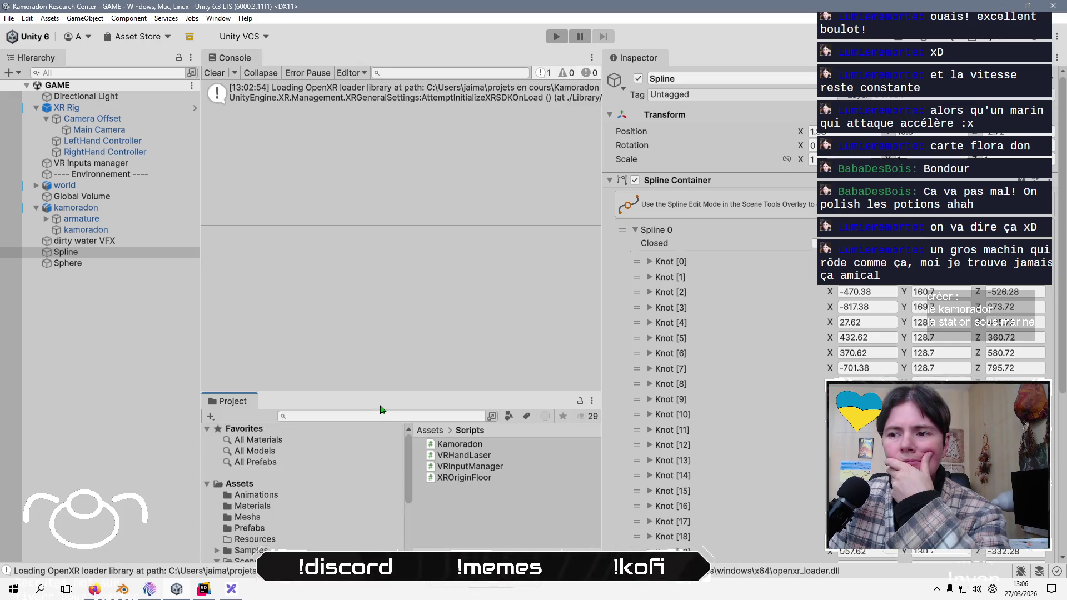
{"action": "left_click_drag", "start_coordinate": [381, 394], "coordinate": [390, 303]}
- Go to Assets > Meshs and select the kamoradon model asset
{"action": "left_click", "coordinate": [431, 339]}
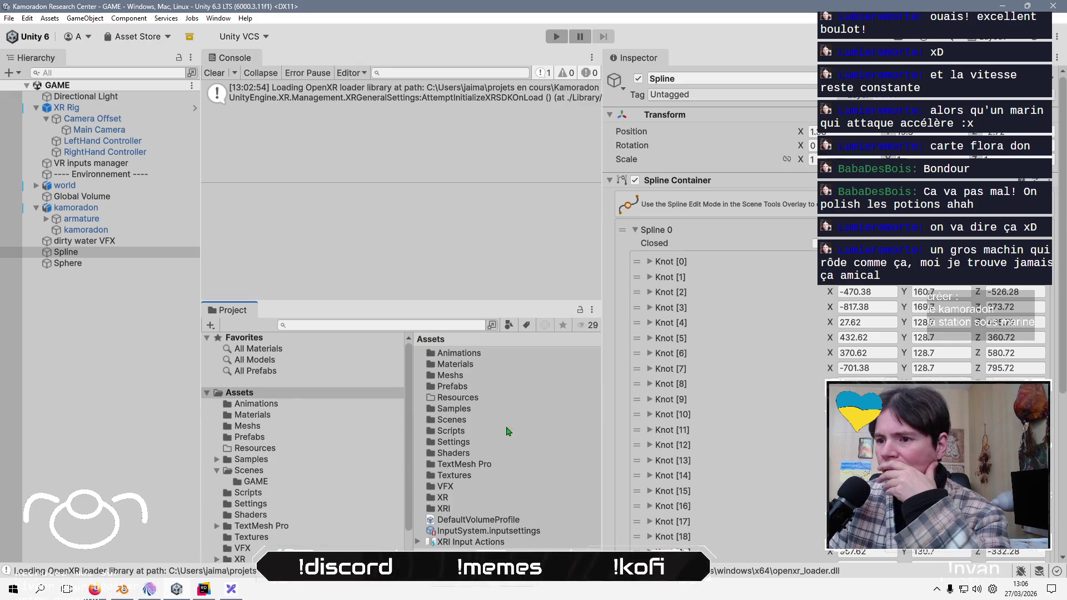
{"action": "double_click", "coordinate": [451, 376]}
{"action": "left_click", "coordinate": [463, 357]}
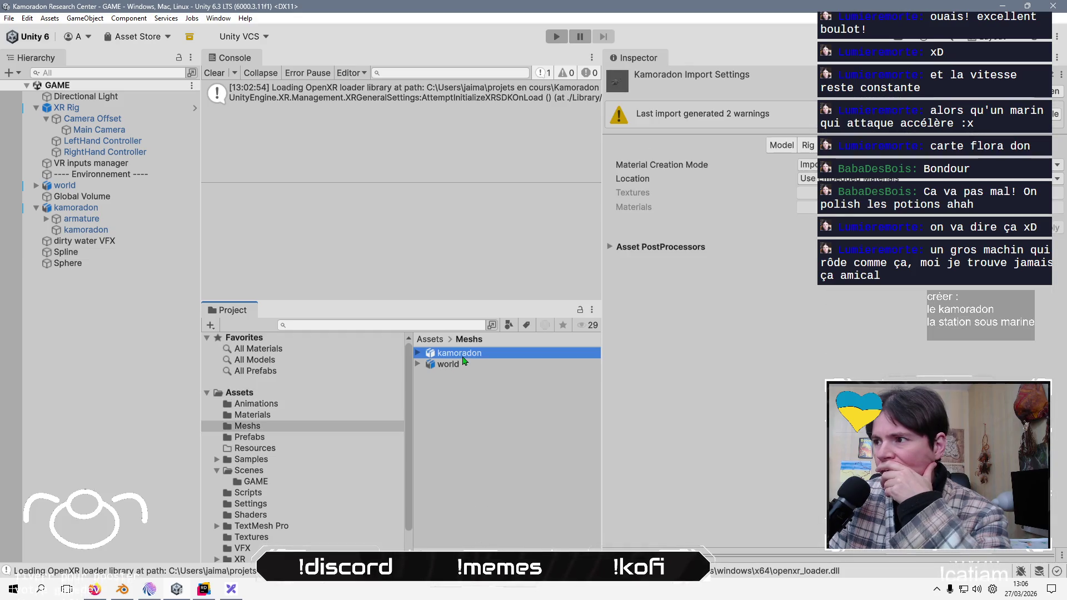
- Enable Bake Axis Conversion on the kamoradon model's Model tab and apply the re-import
{"action": "left_click", "coordinate": [781, 145]}
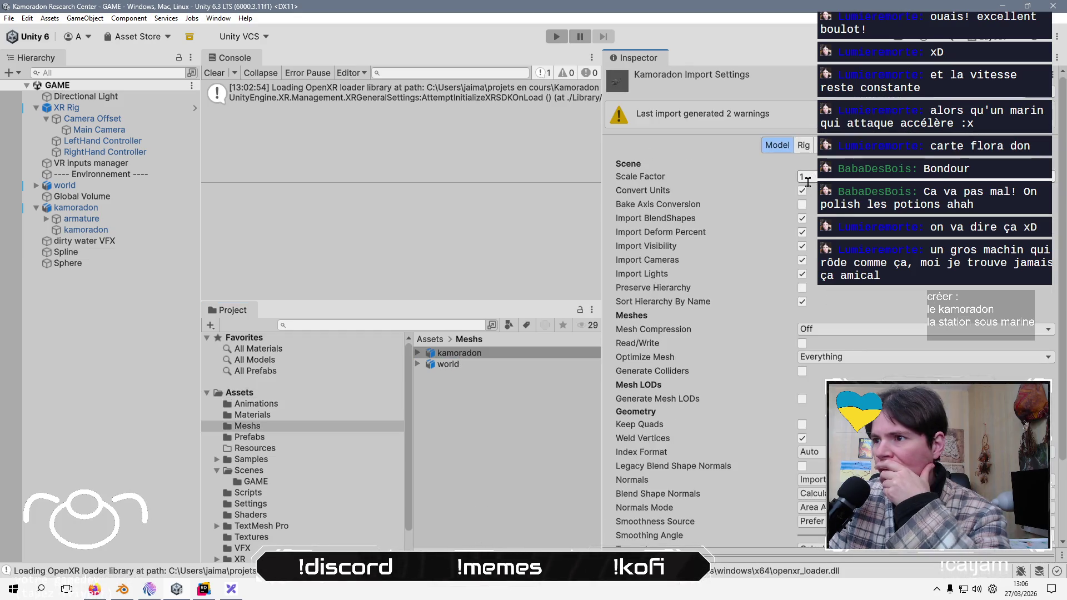
{"action": "left_click", "coordinate": [803, 206]}
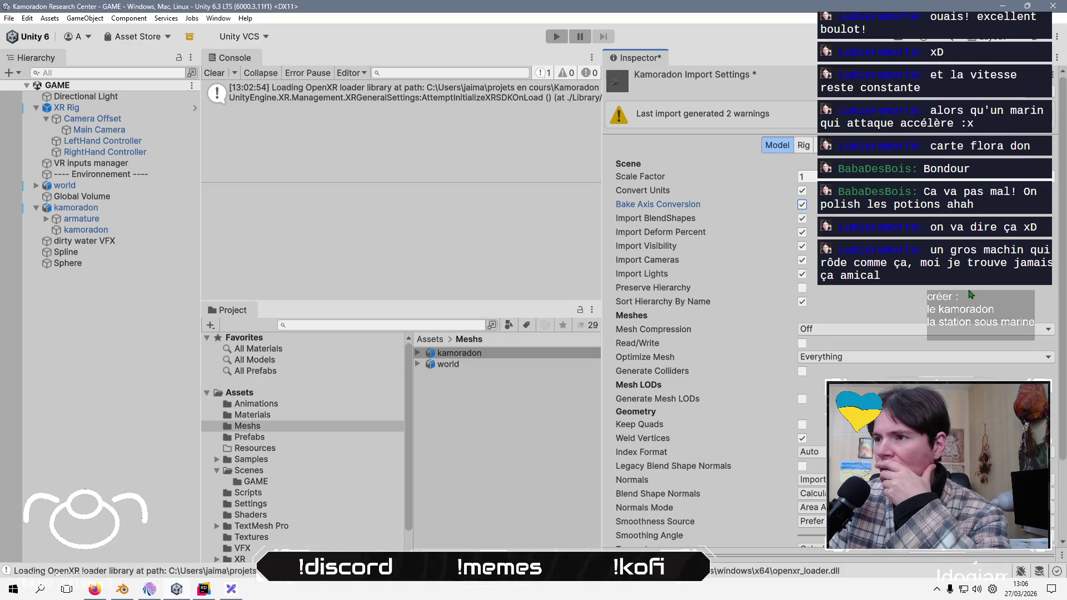
{"action": "scroll", "coordinate": [969, 294], "scroll_direction": "down", "scroll_amount": 3}
{"action": "left_click", "coordinate": [1041, 552]}
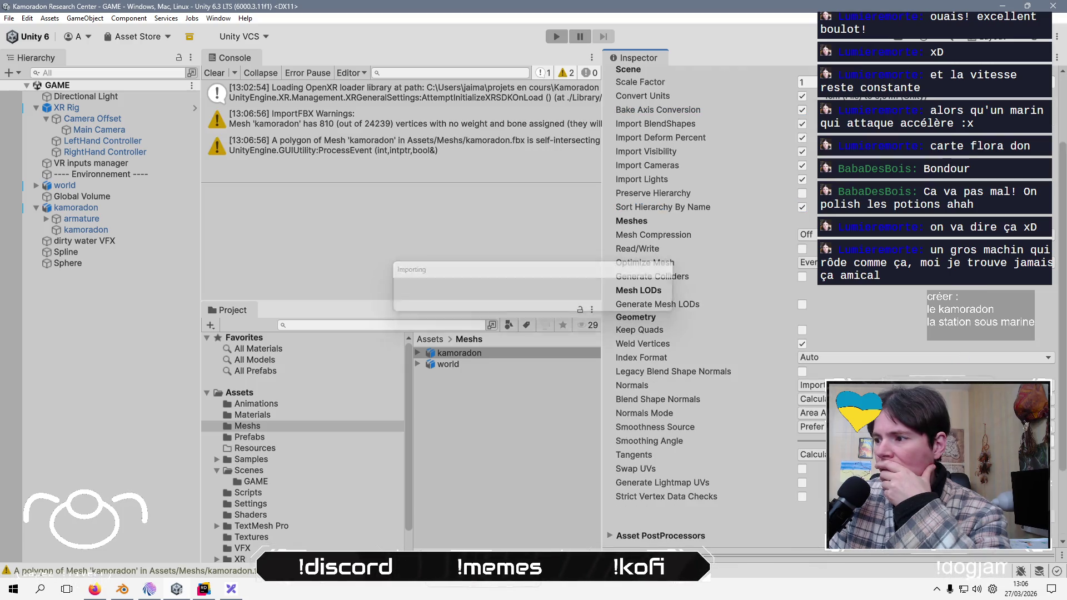
- Select kamoradon and orbit the Scene view to check it along the spline path
{"action": "left_click", "coordinate": [76, 208]}
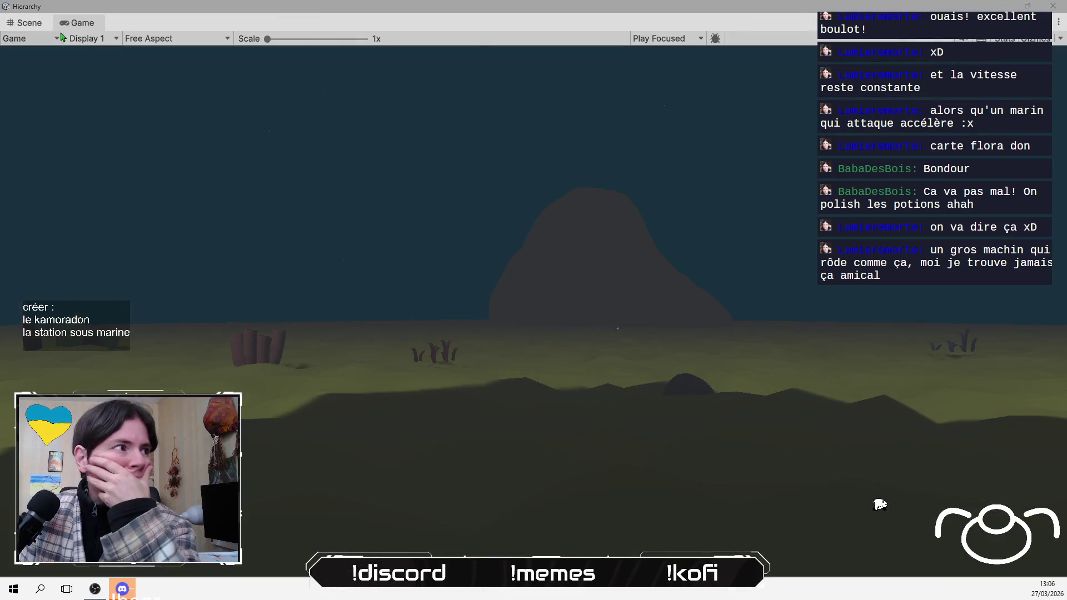
{"action": "left_click", "coordinate": [25, 23]}
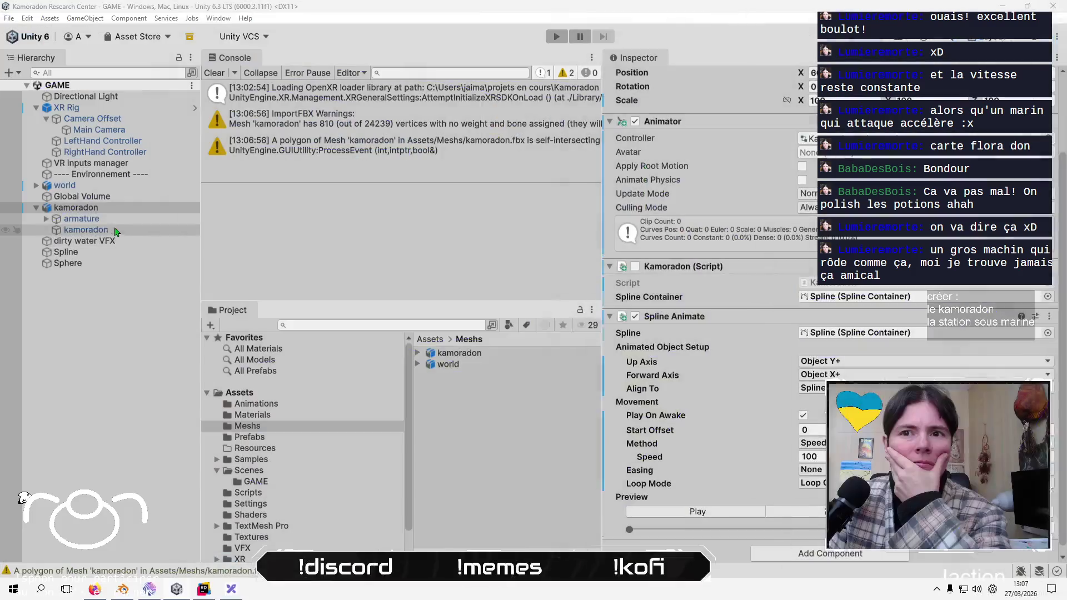
{"action": "left_click", "coordinate": [116, 219]}
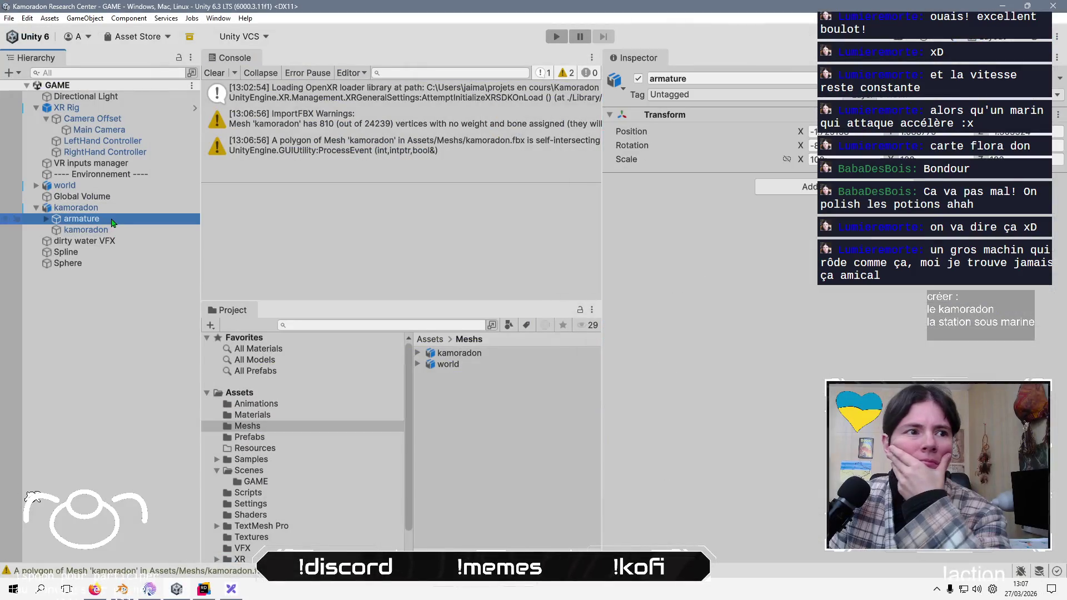
{"action": "left_click", "coordinate": [116, 210]}
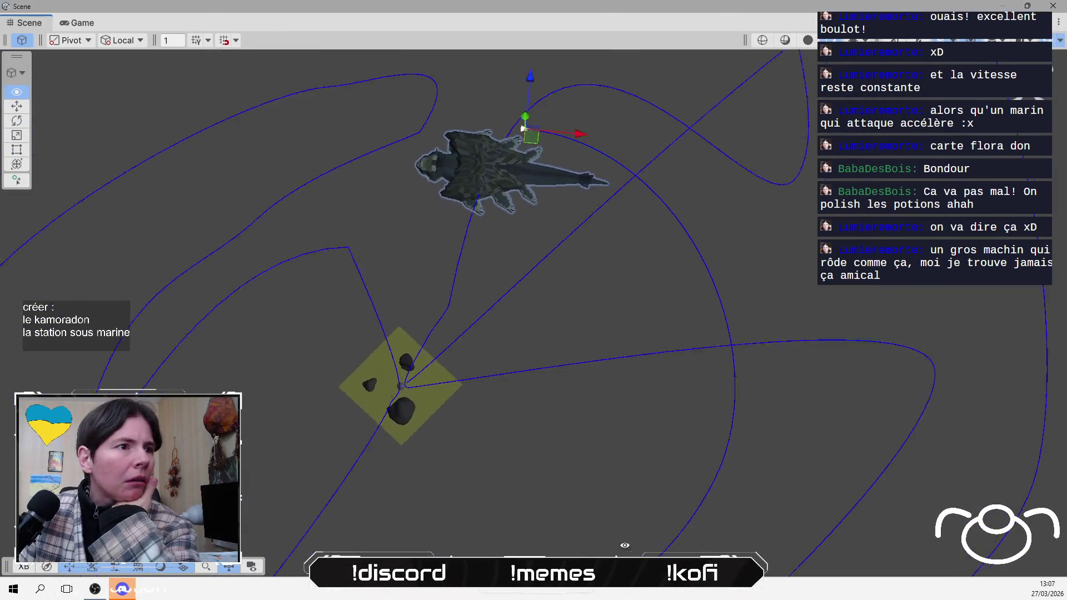
{"action": "mouse_move", "coordinate": [625, 546]}
{"action": "left_mouse_down"}
{"action": "mouse_move", "coordinate": [662, 529]}
{"action": "mouse_move", "coordinate": [727, 287]}
{"action": "mouse_move", "coordinate": [572, 362]}
{"action": "left_mouse_up"}
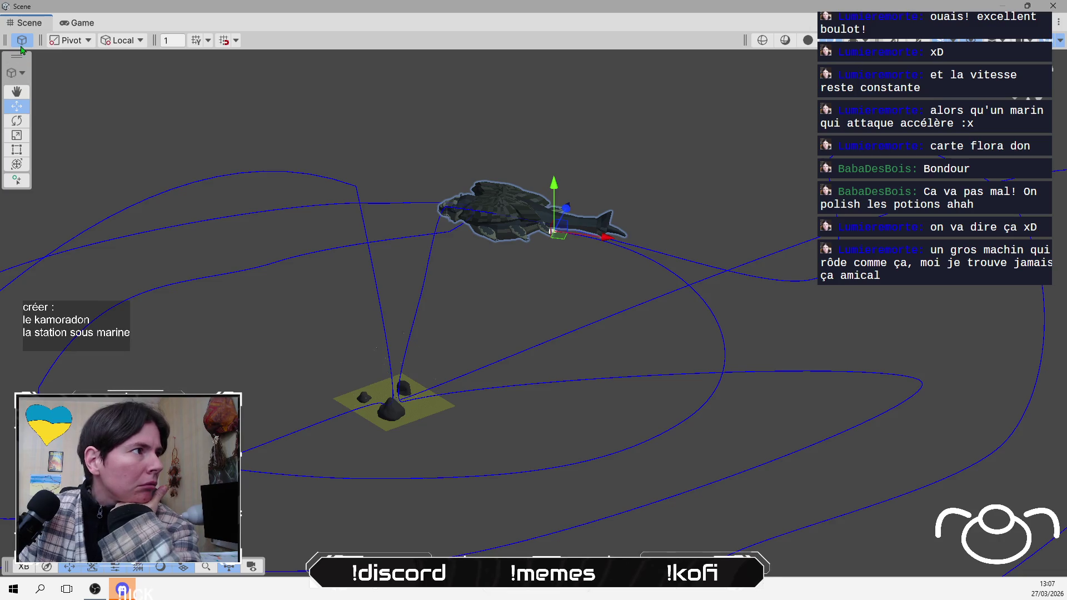
{"action": "mouse_move", "coordinate": [517, 143]}
{"action": "left_mouse_down"}
{"action": "mouse_move", "coordinate": [572, 341]}
{"action": "mouse_move", "coordinate": [461, 316]}
{"action": "mouse_move", "coordinate": [638, 169]}
{"action": "mouse_move", "coordinate": [478, 286]}
{"action": "left_mouse_up"}
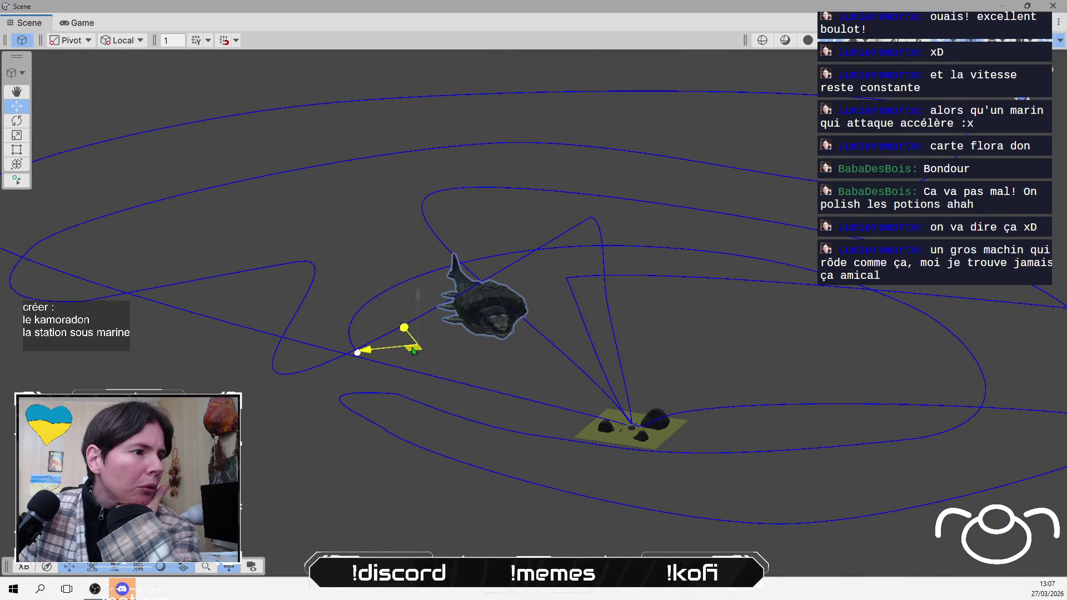
{"action": "left_click_drag", "start_coordinate": [357, 352], "coordinate": [306, 315]}
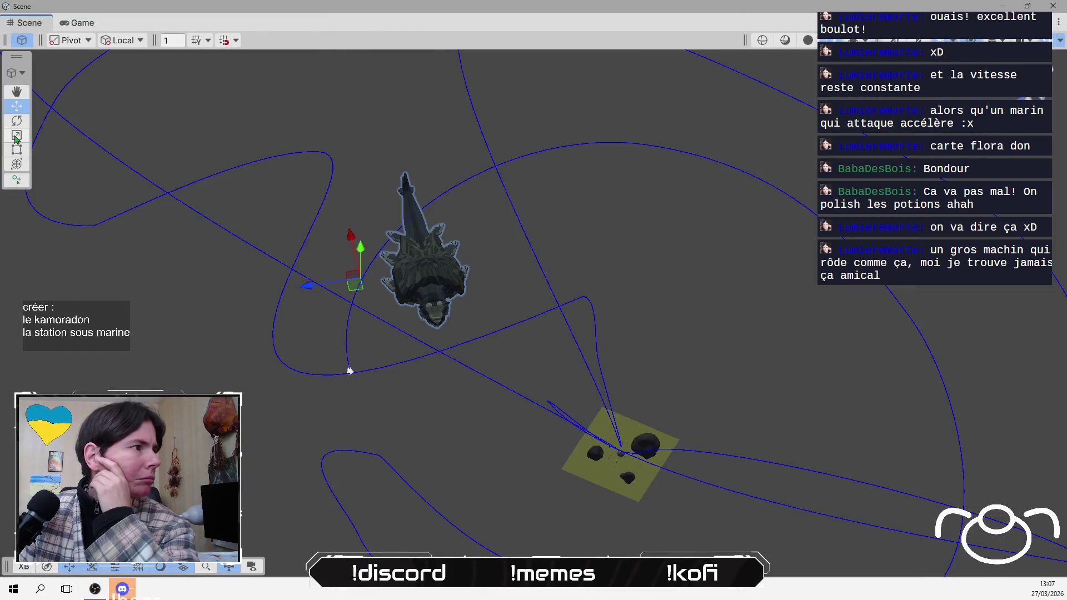
- Try shrinking kamoradon with the Scale tool, undo it, and select its armature
{"action": "left_click", "coordinate": [17, 136]}
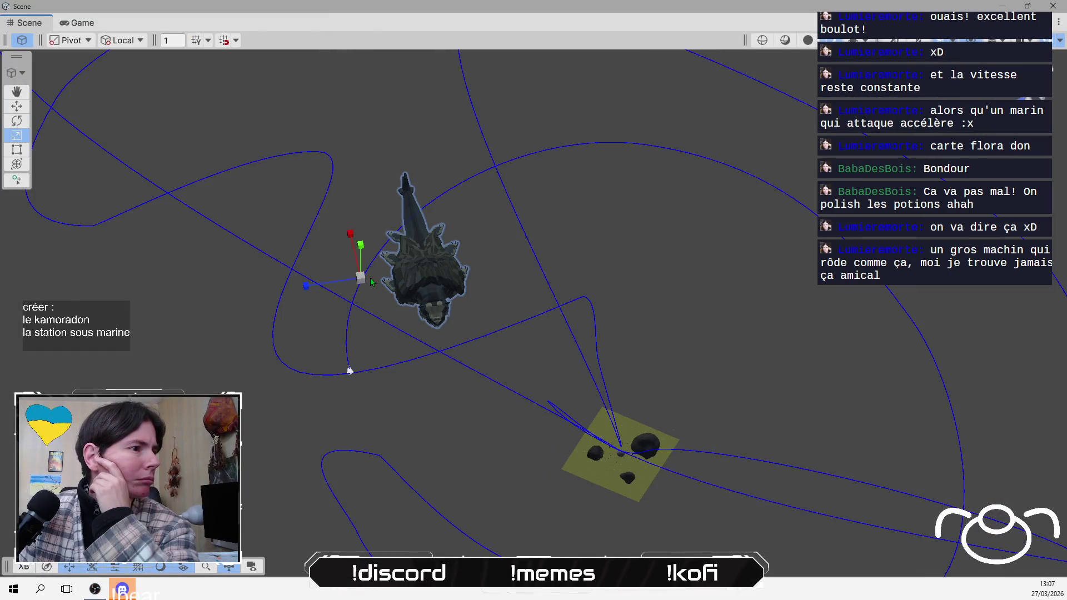
{"action": "left_click_drag", "start_coordinate": [360, 280], "coordinate": [336, 302]}
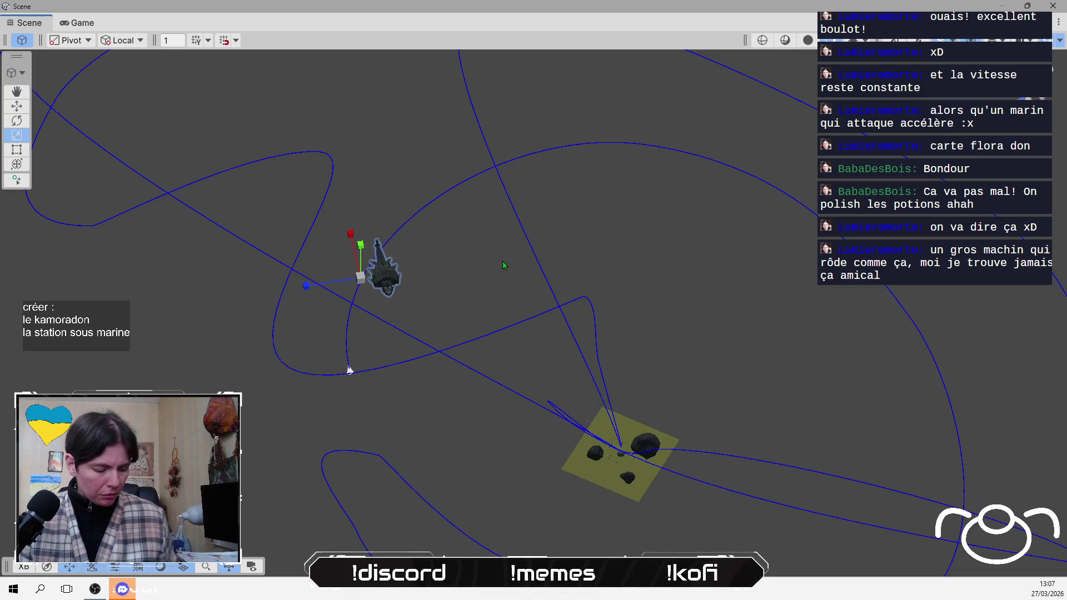
{"action": "key", "text": "ctrl+z"}
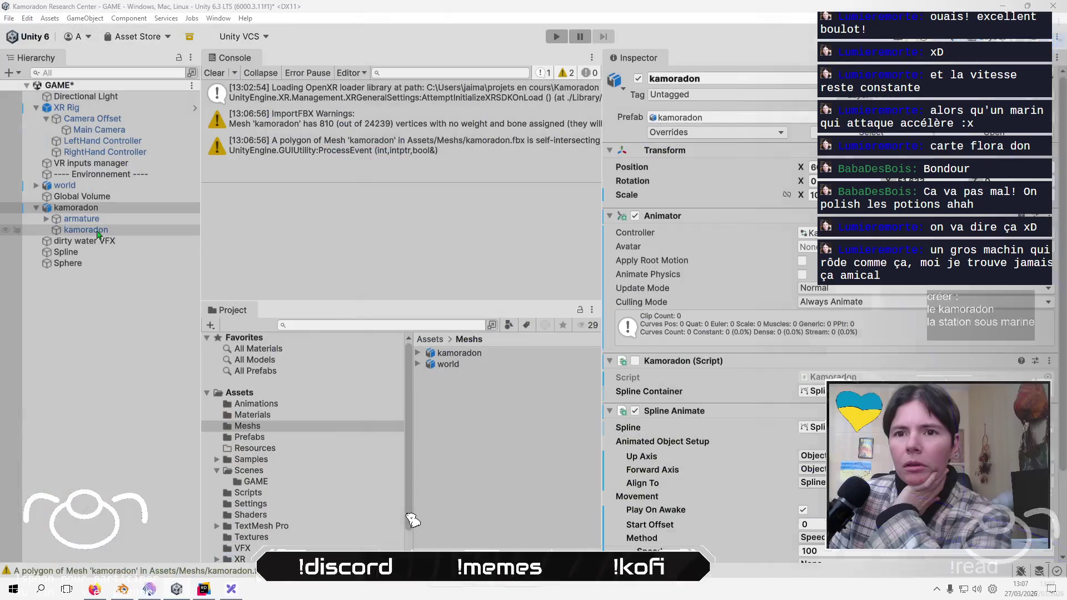
{"action": "left_click", "coordinate": [106, 221]}
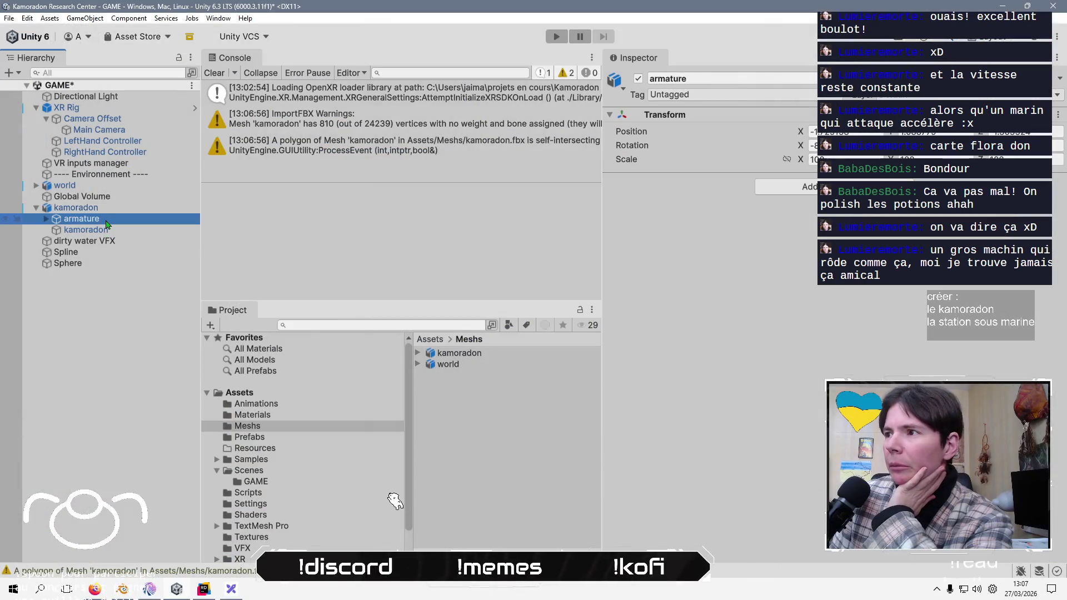
- Inspect the kamoradon child mesh and parent object, then reselect the kamoradon asset in Meshs
{"action": "left_click", "coordinate": [107, 229]}
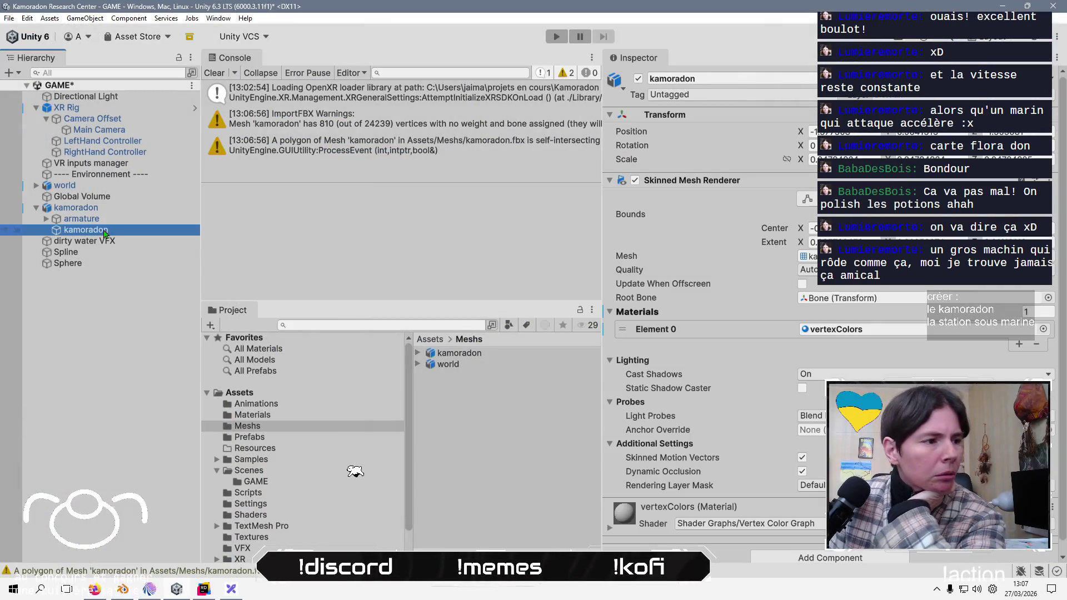
{"action": "left_click", "coordinate": [109, 208]}
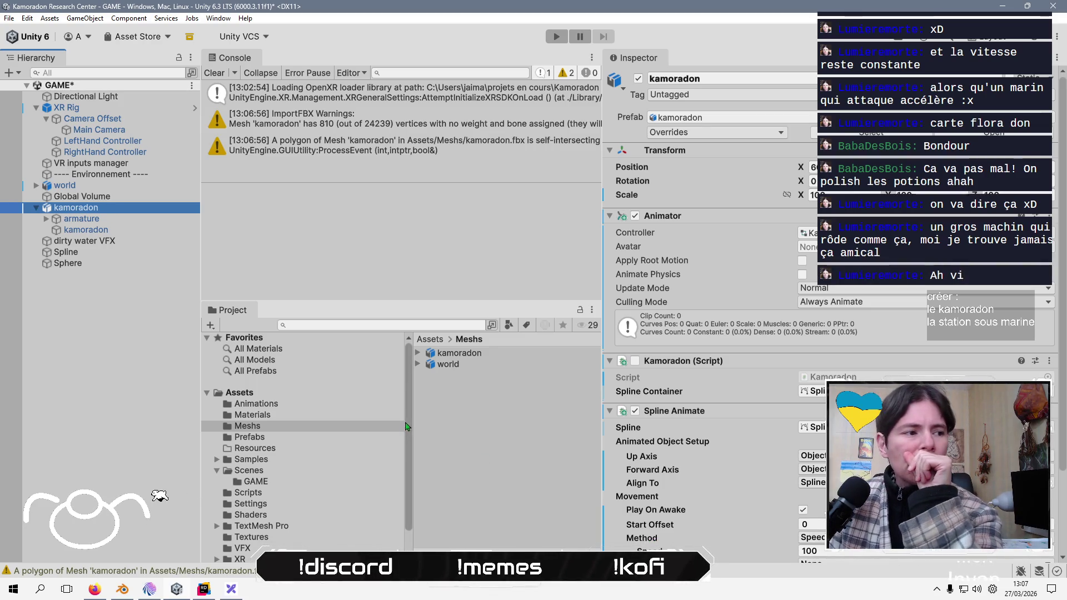
{"action": "left_click", "coordinate": [463, 355]}
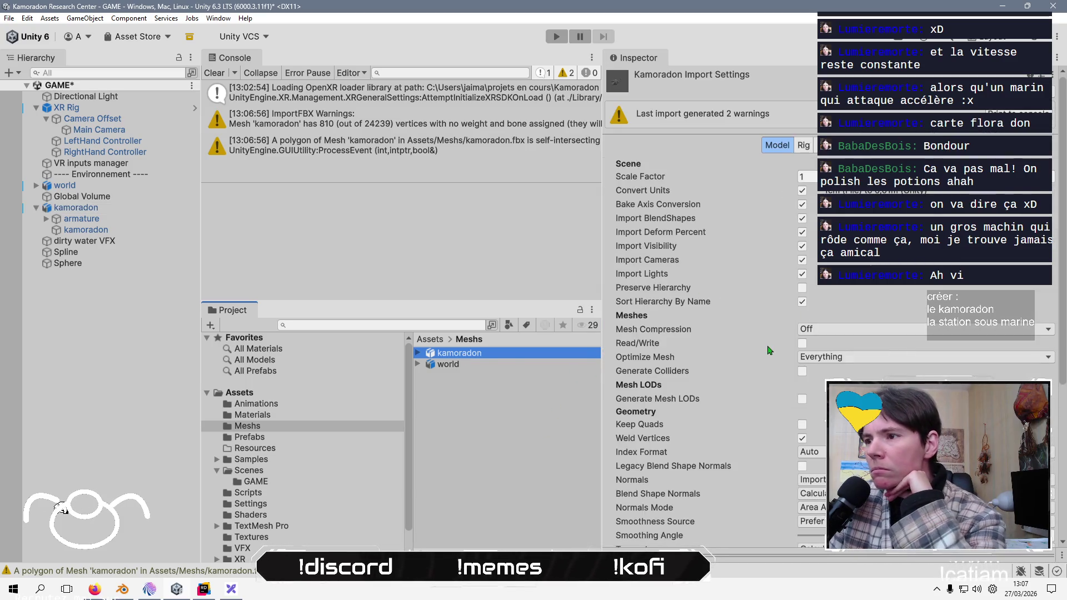
- Enable Read/Write on the kamoradon model's mesh import settings
{"action": "left_click", "coordinate": [802, 343]}
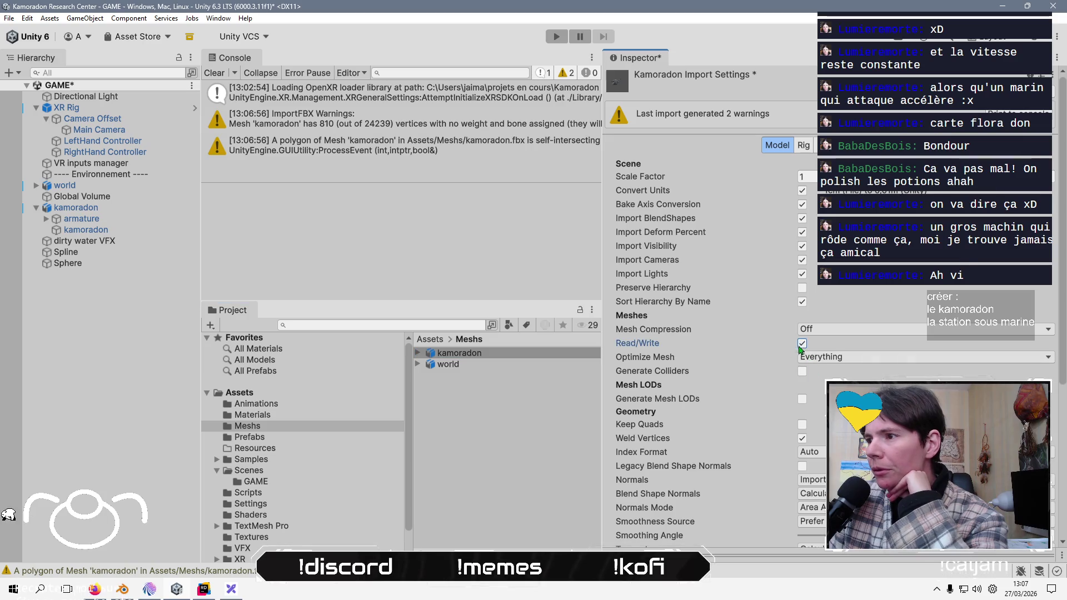
{"action": "scroll", "coordinate": [773, 433], "scroll_direction": "down", "scroll_amount": 3}
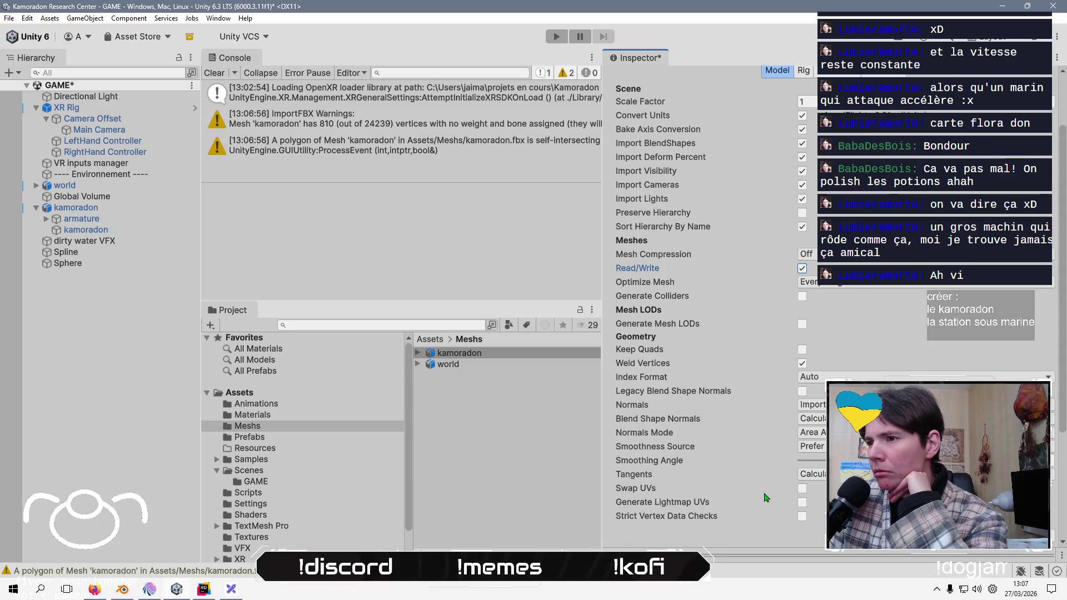
{"action": "scroll", "coordinate": [766, 494], "scroll_direction": "up", "scroll_amount": 3}
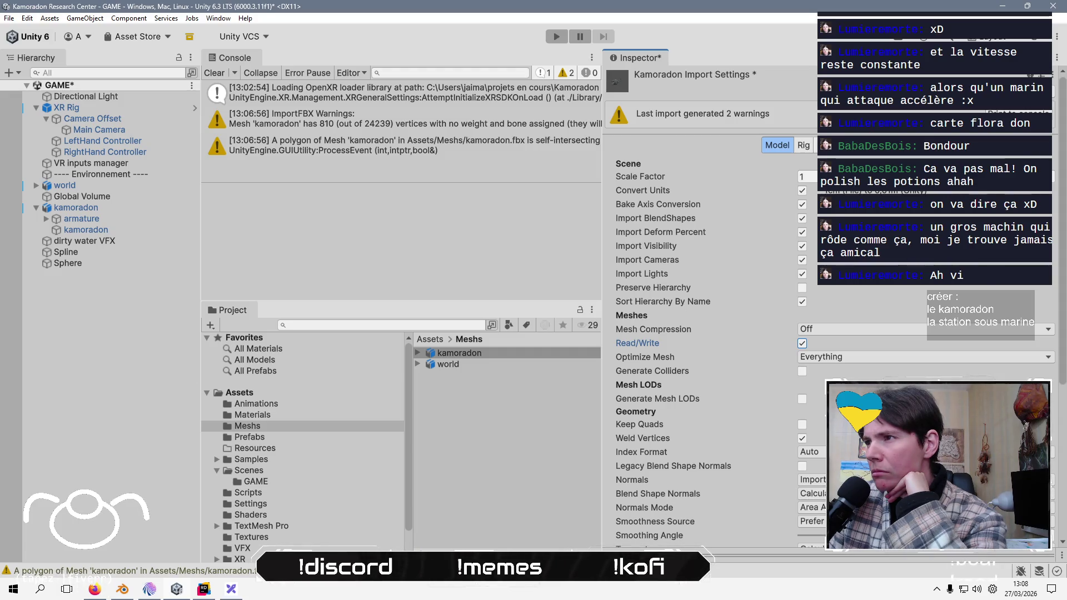
- Review the Rig and Animation tabs, then set Material Creation Mode to None and apply
{"action": "left_click", "coordinate": [804, 145]}
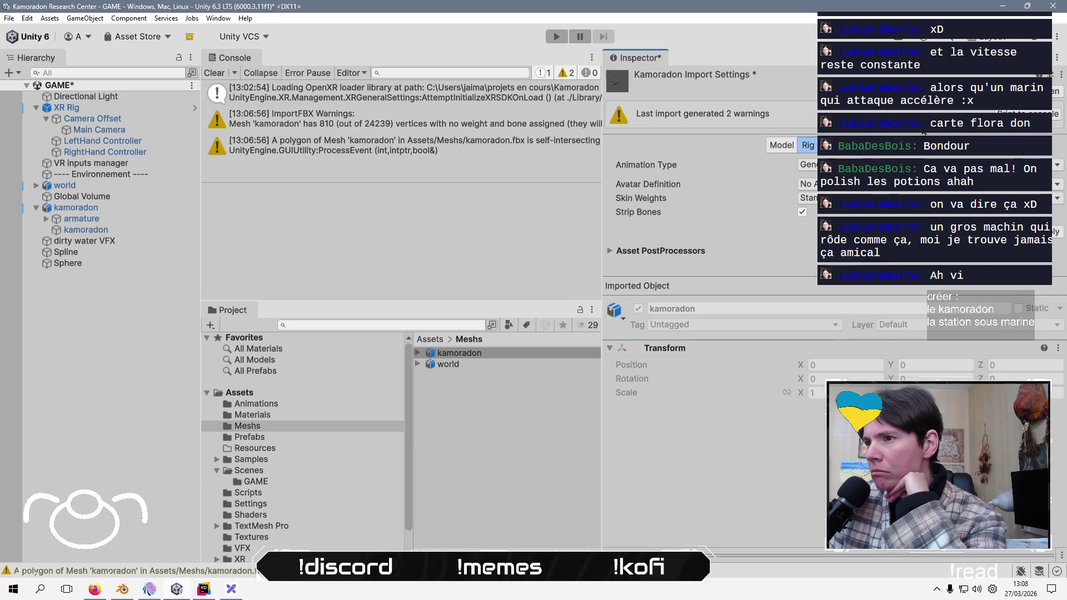
{"action": "left_click", "coordinate": [838, 145]}
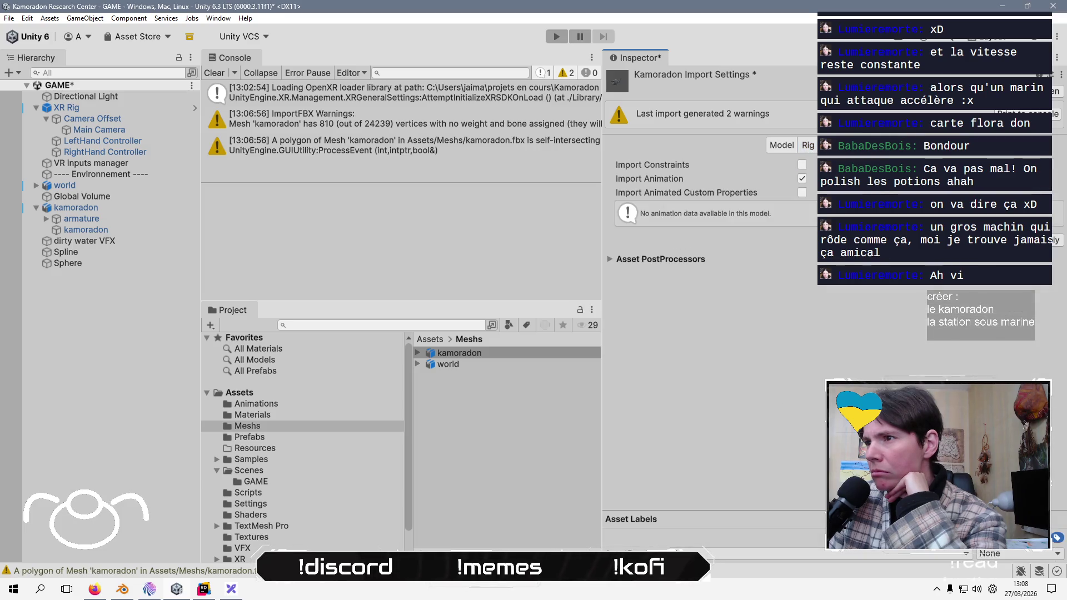
{"action": "left_click", "coordinate": [878, 146]}
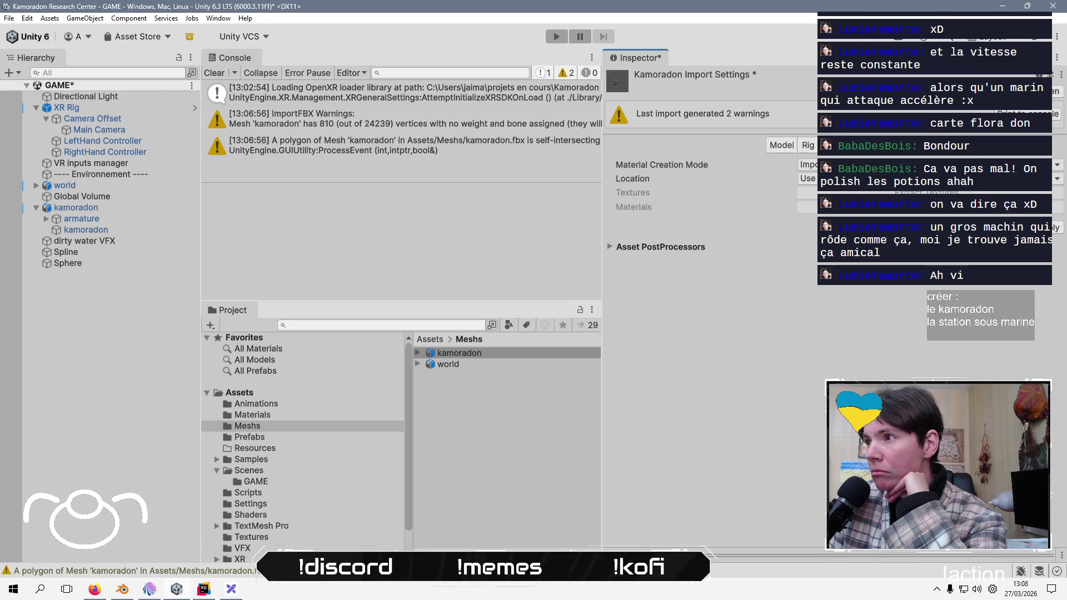
{"action": "left_click", "coordinate": [823, 178]}
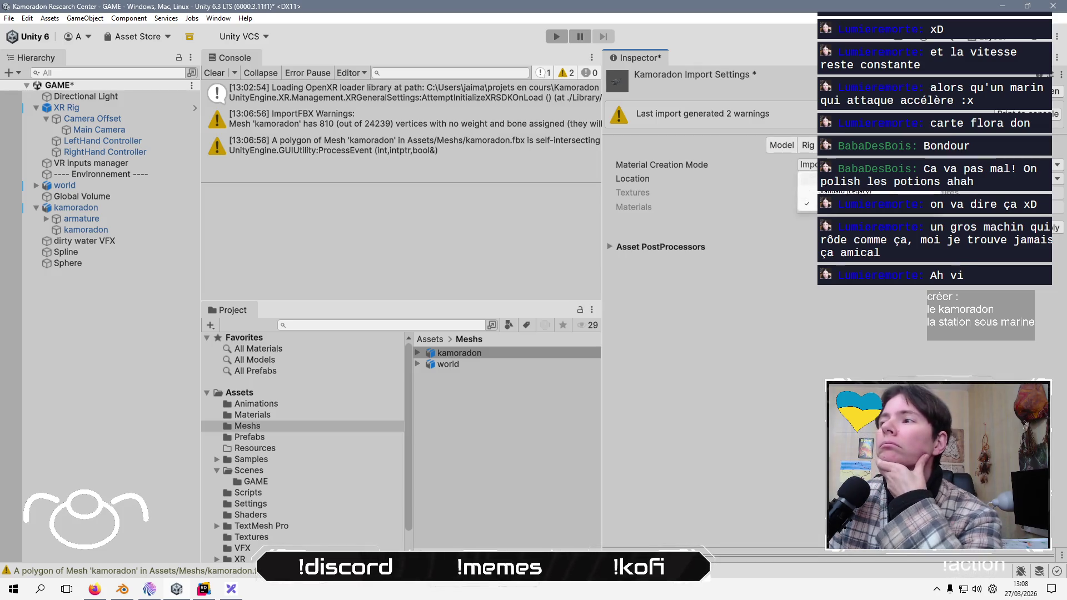
{"action": "left_click", "coordinate": [1048, 212]}
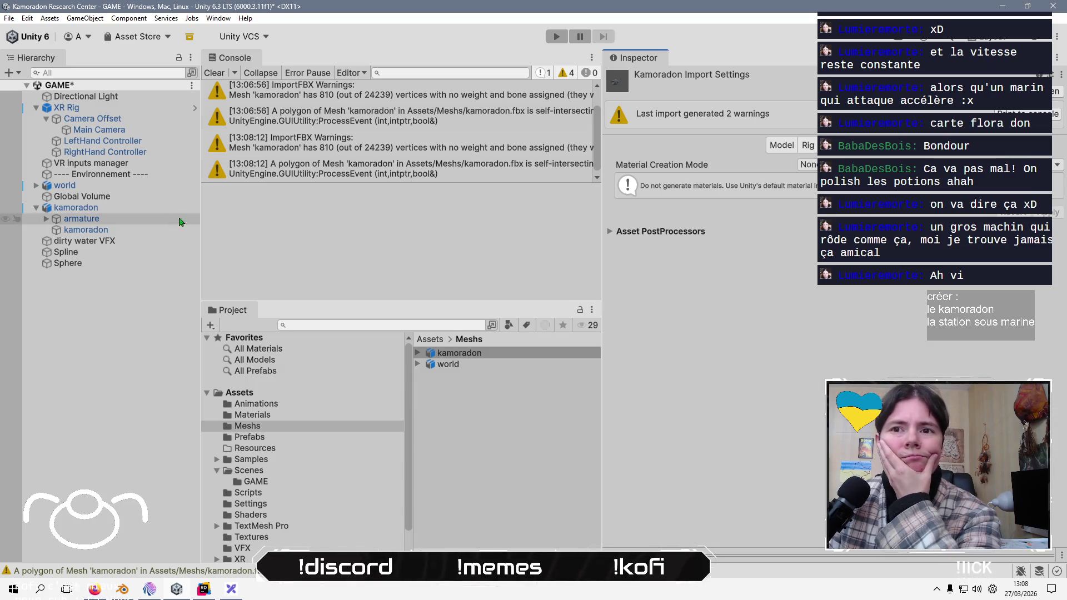
- Select kamoradon in the Hierarchy and clear the Console log
{"action": "left_click", "coordinate": [151, 212]}
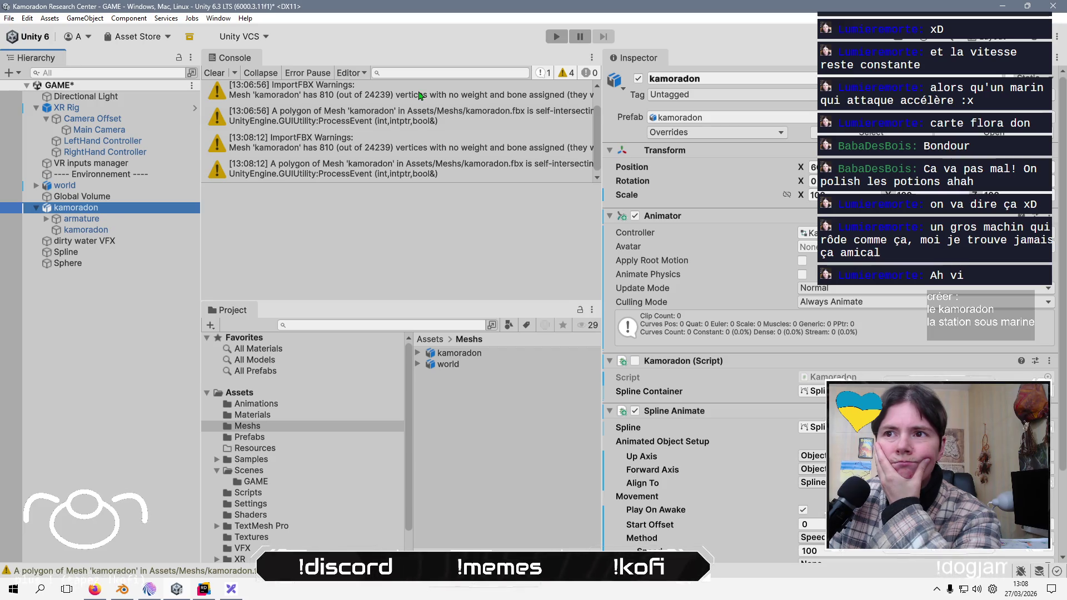
{"action": "scroll", "coordinate": [517, 161], "scroll_direction": "down", "scroll_amount": 1}
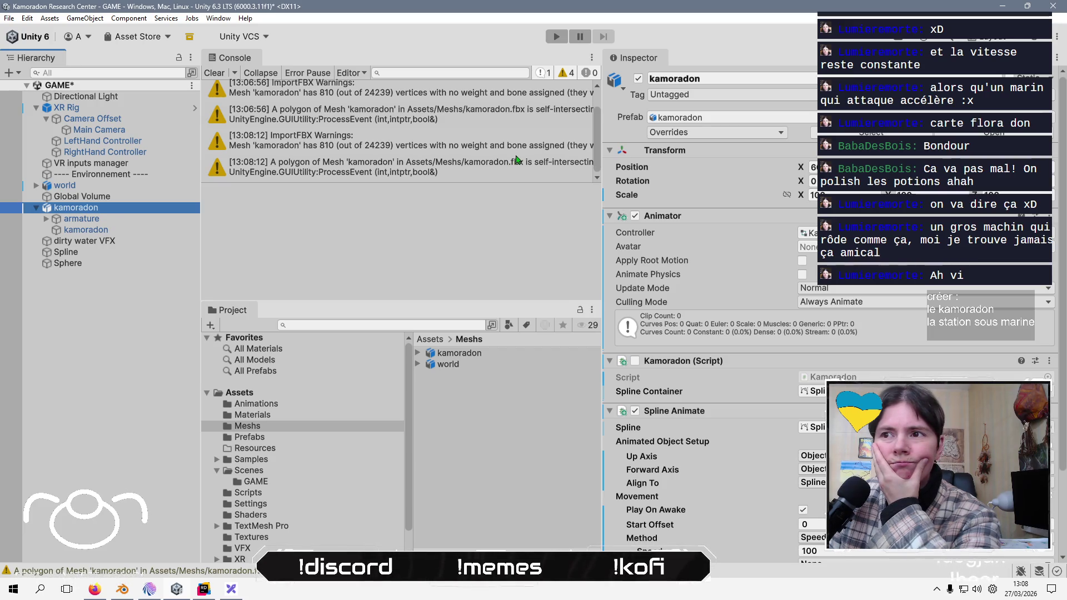
{"action": "scroll", "coordinate": [500, 176], "scroll_direction": "up", "scroll_amount": 2}
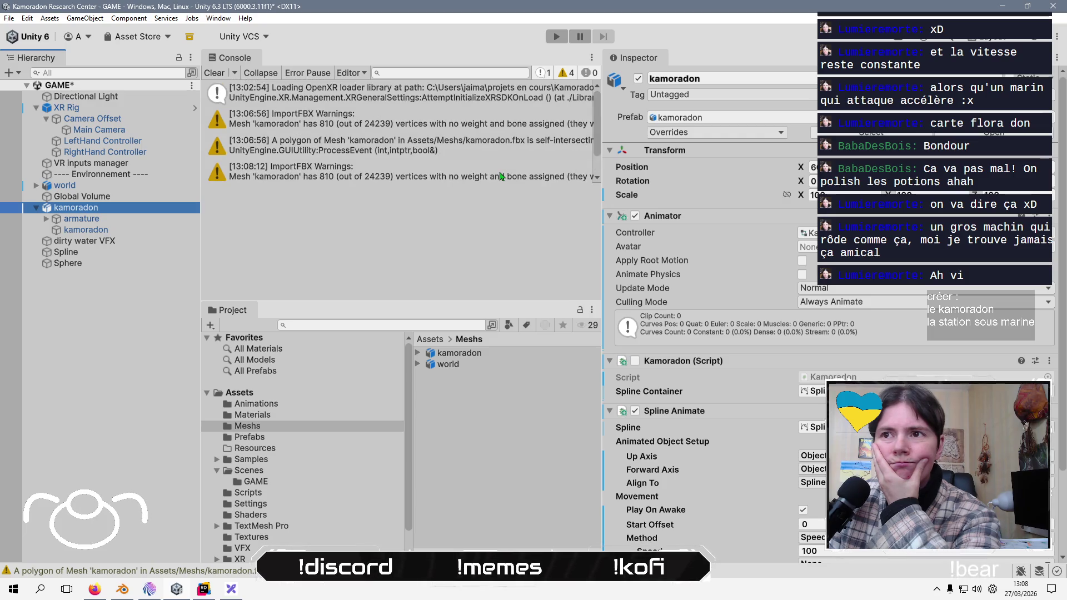
{"action": "left_click", "coordinate": [214, 73]}
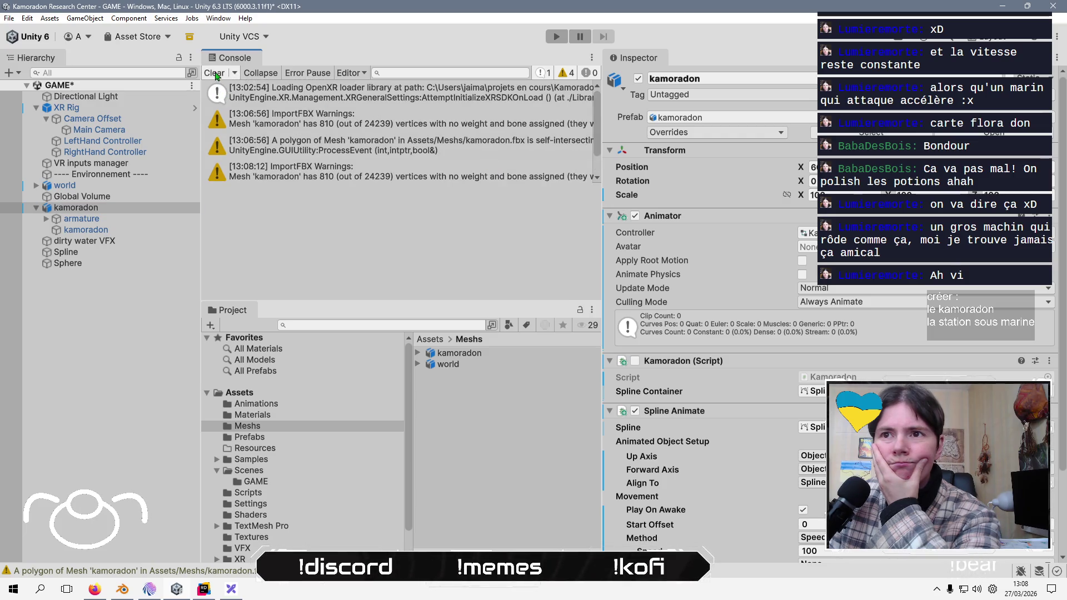
- Select the armature, then its parent kamoradon, and switch over to Blender
{"action": "left_click", "coordinate": [119, 220]}
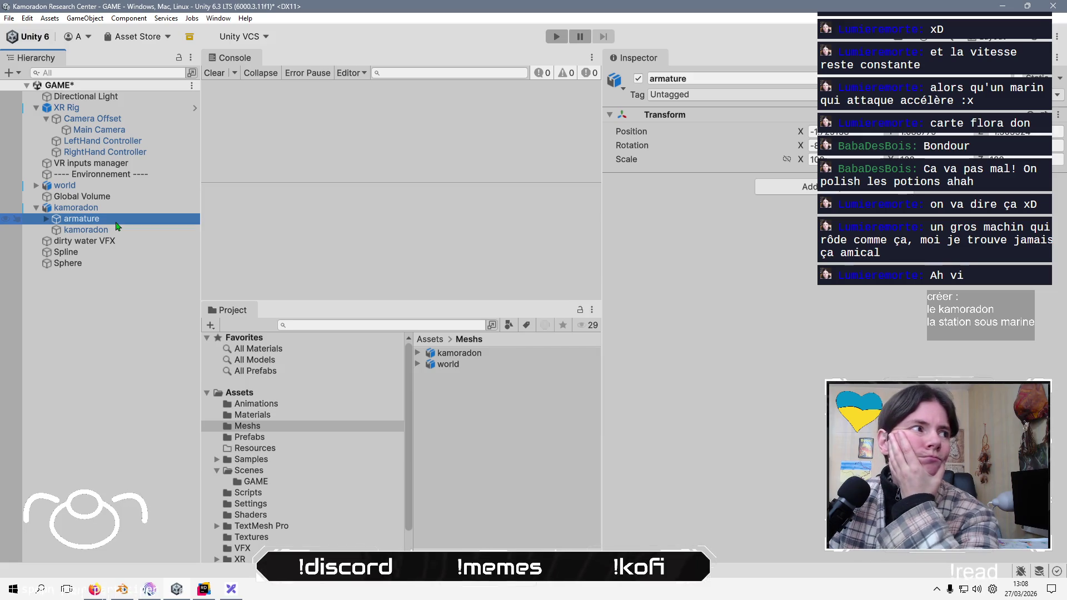
{"action": "key", "text": "Up"}
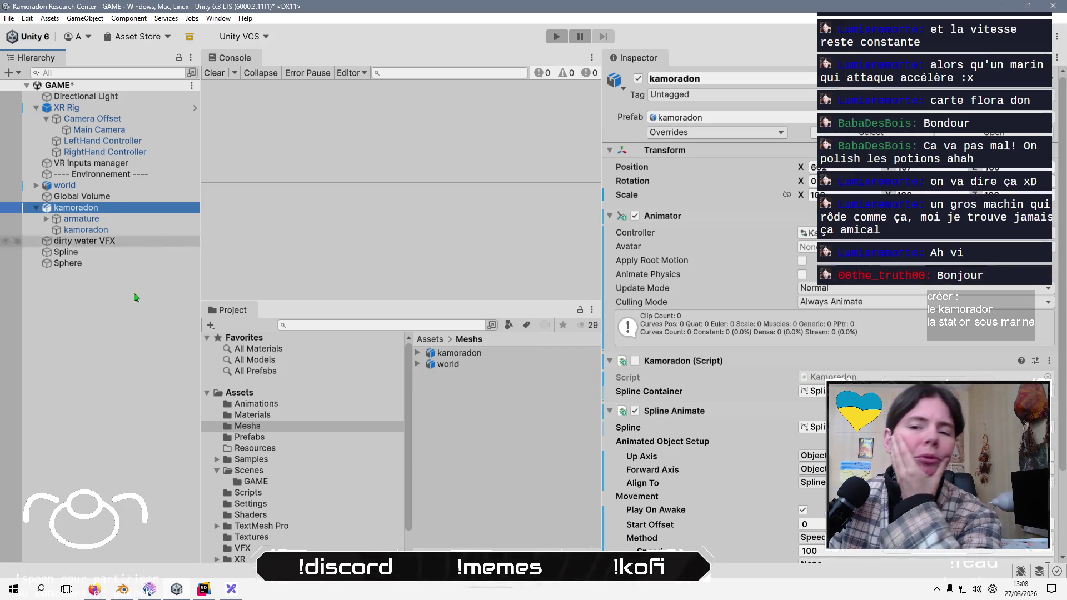
{"action": "left_click", "coordinate": [123, 589]}
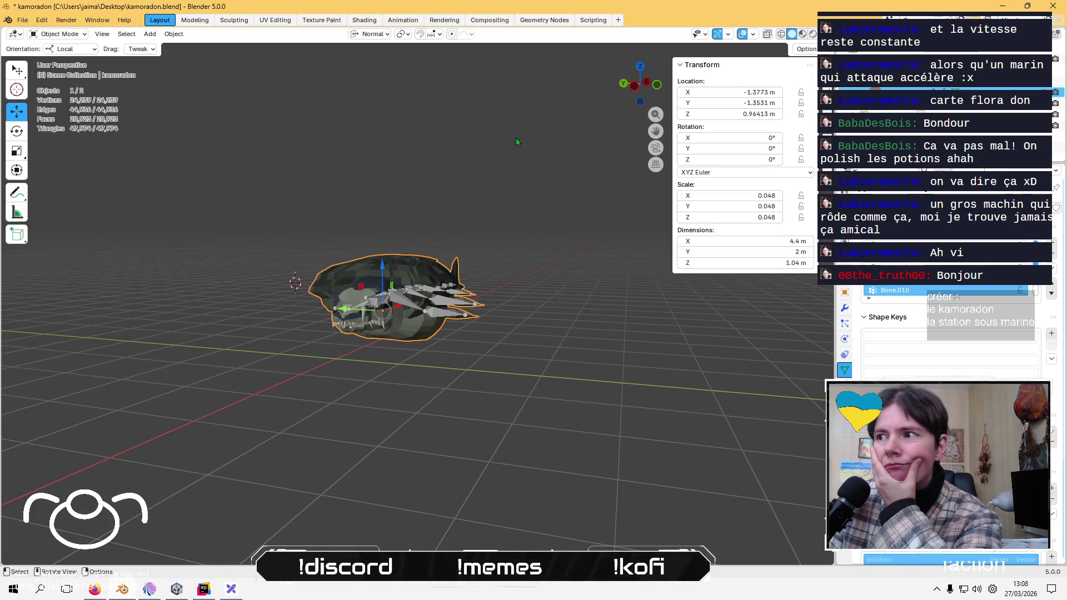
- Apply the kamoradon mesh's 0.048 scale with Object > Apply > Scale
{"action": "left_click", "coordinate": [910, 88]}
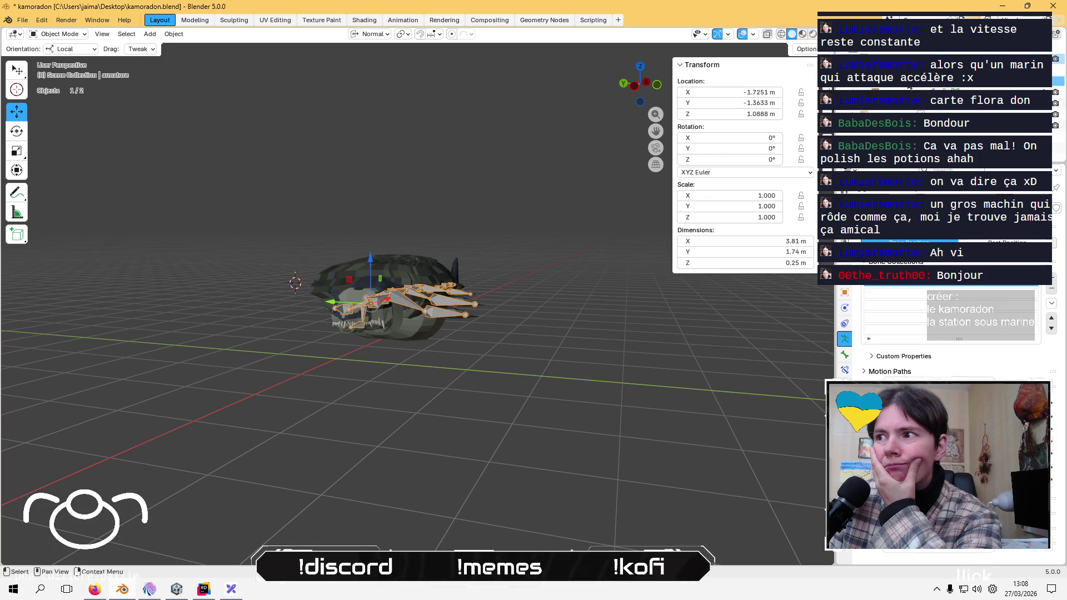
{"action": "left_click", "coordinate": [901, 92]}
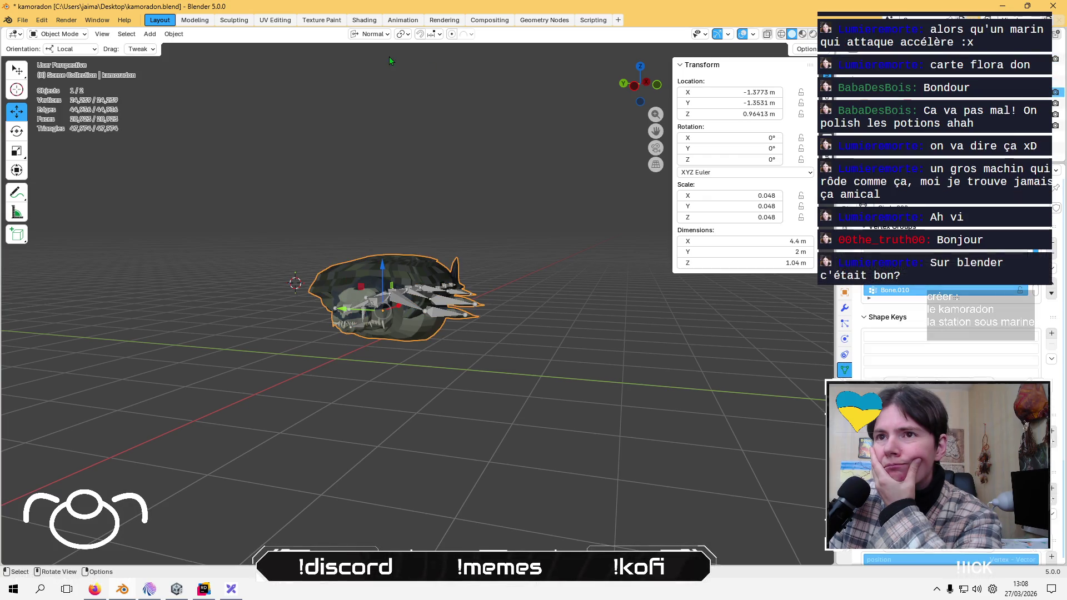
{"action": "left_click", "coordinate": [127, 33]}
{"action": "mouse_move", "coordinate": [174, 34]}
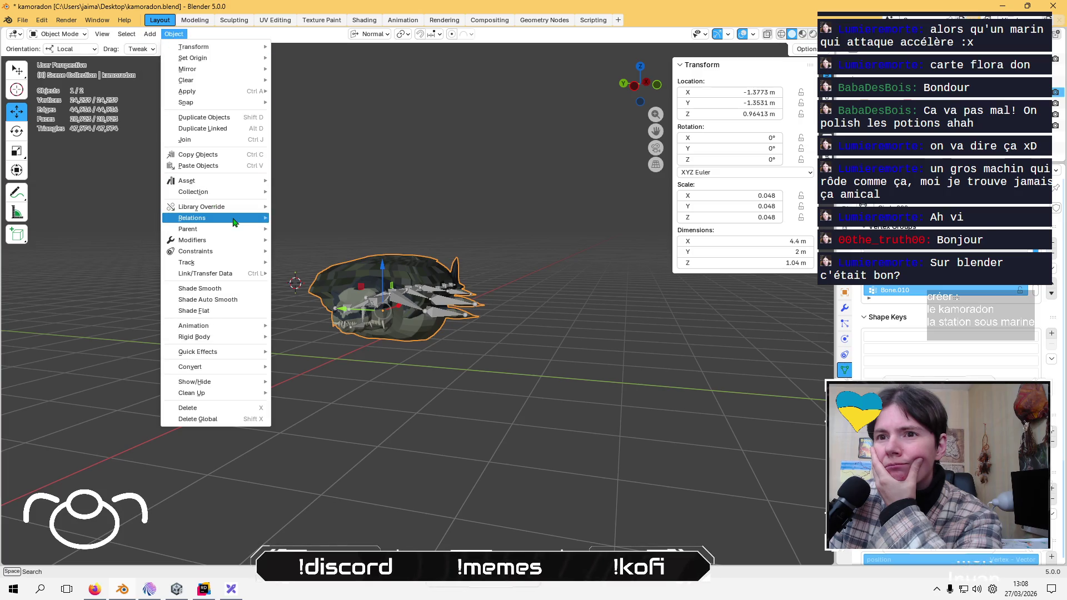
{"action": "mouse_move", "coordinate": [249, 92]}
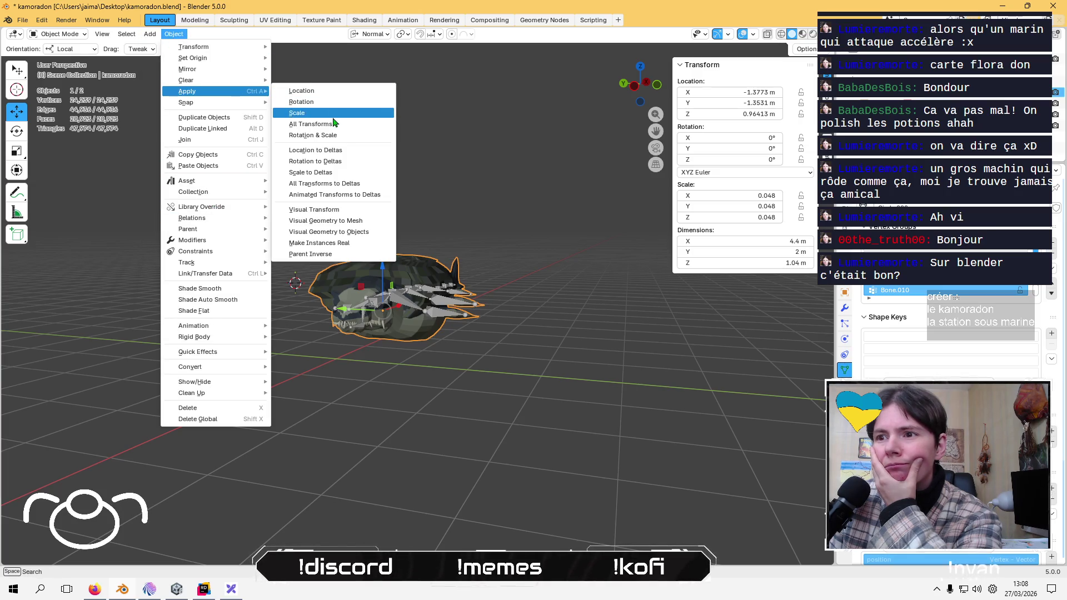
{"action": "left_click", "coordinate": [332, 119]}
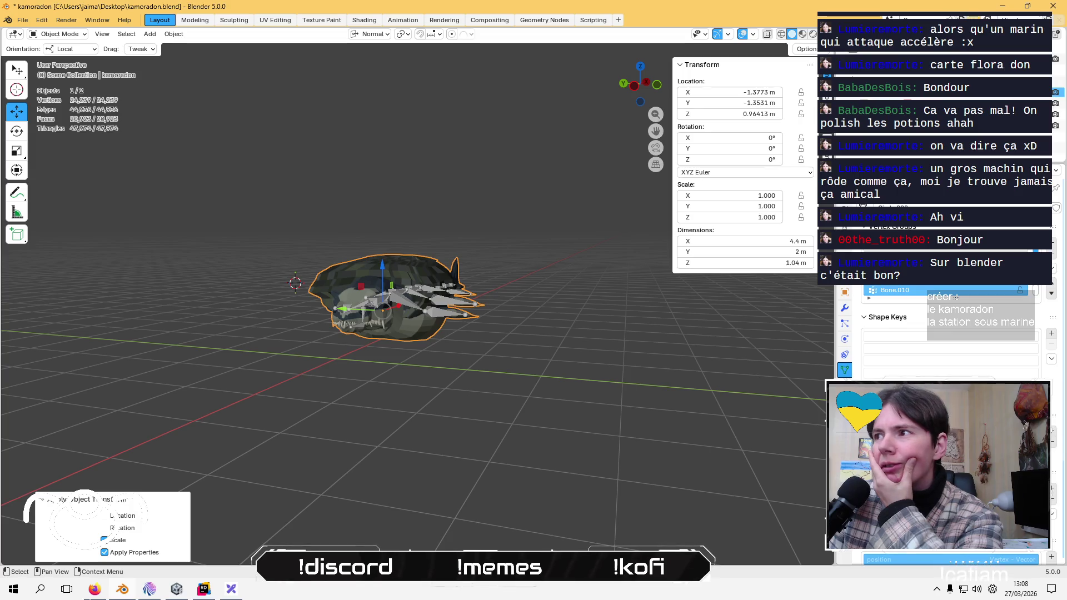
- Select the armature and bring up its object context menu
{"action": "left_click", "coordinate": [423, 294]}
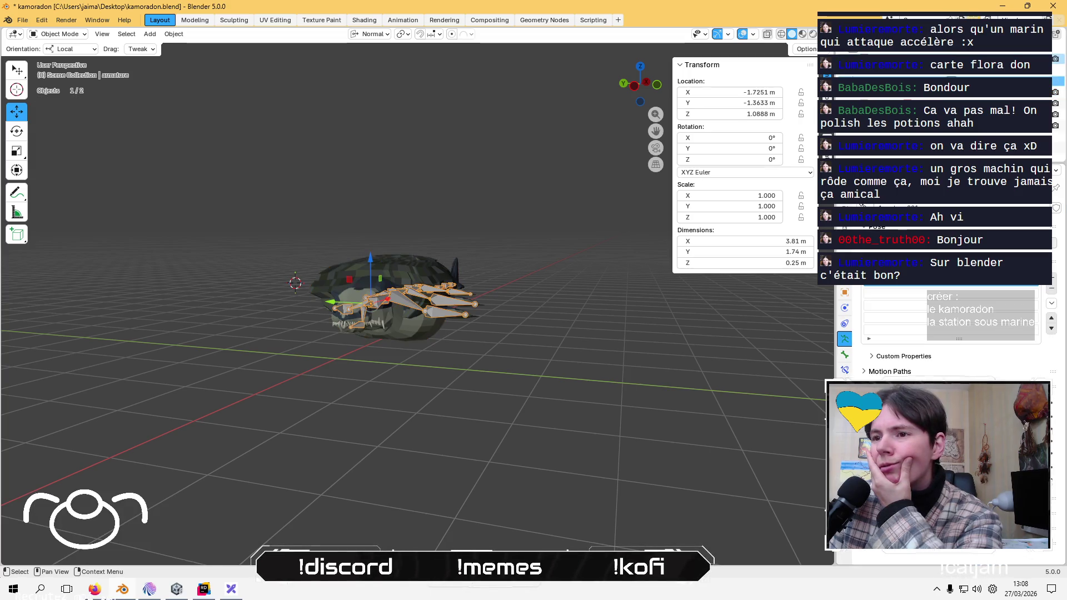
{"action": "right_click", "coordinate": [378, 136]}
{"action": "mouse_move", "coordinate": [378, 135]}
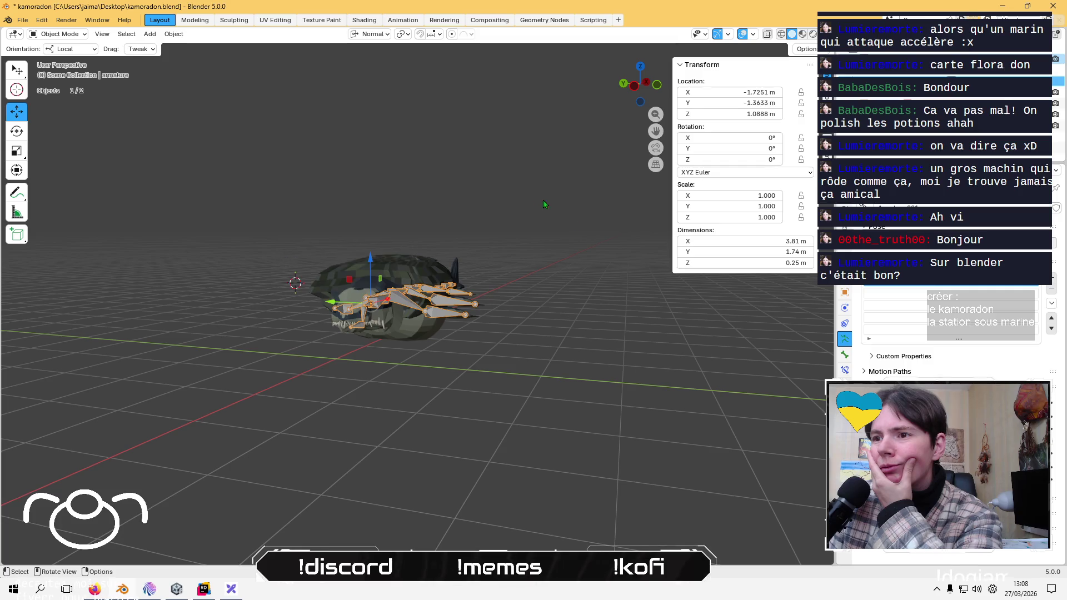
{"action": "right_click", "coordinate": [495, 150]}
{"action": "mouse_move", "coordinate": [552, 191]}
{"action": "left_mouse_down"}
{"action": "mouse_move", "coordinate": [573, 238]}
{"action": "mouse_move", "coordinate": [562, 183]}
{"action": "left_mouse_up"}
{"action": "left_click", "coordinate": [893, 97]}
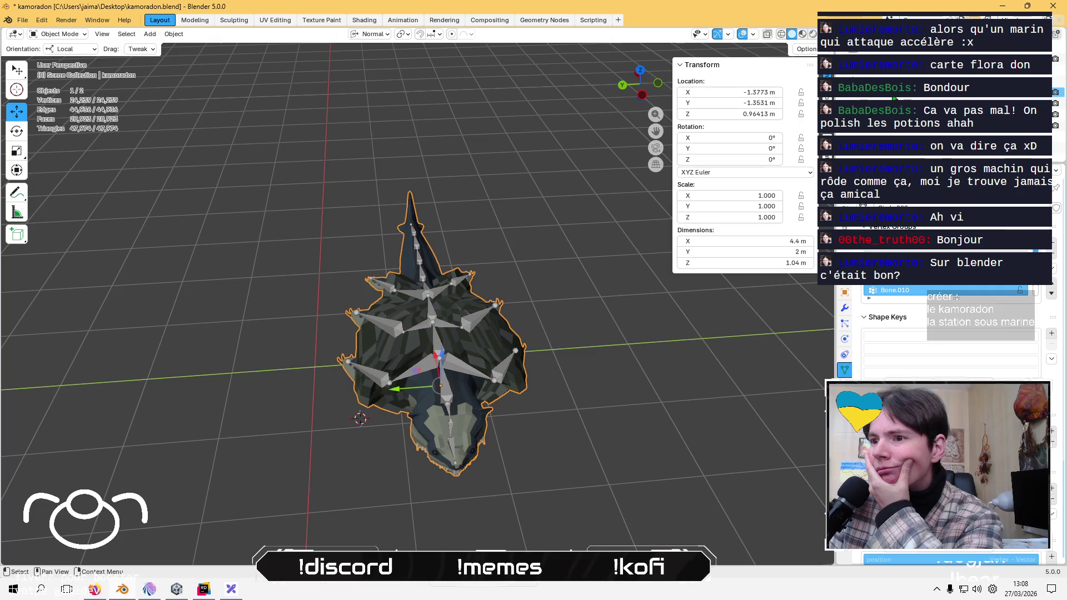
{"action": "left_click", "coordinate": [893, 81]}
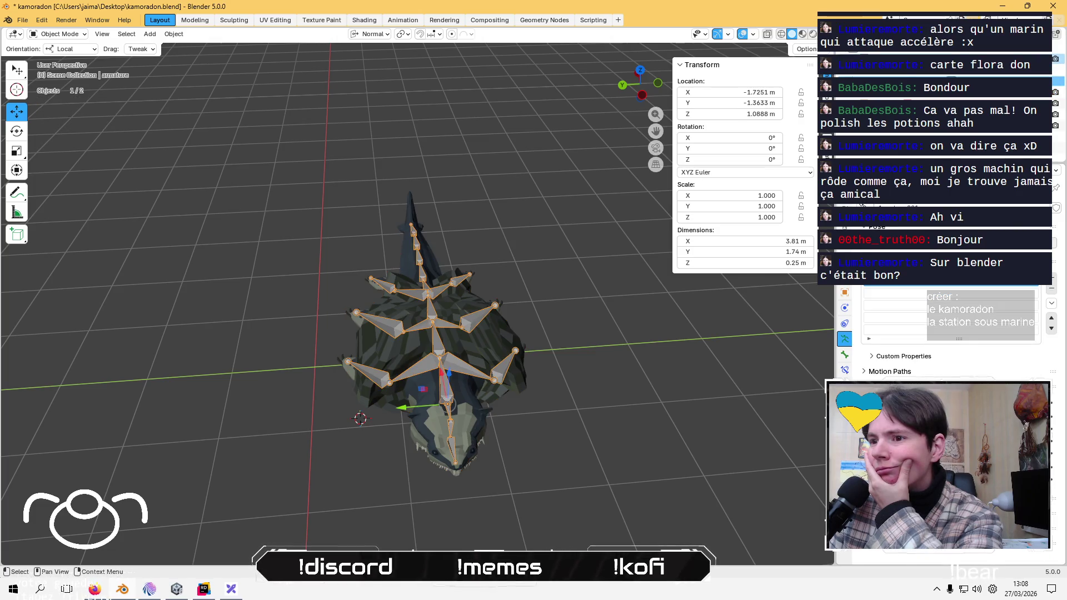
{"action": "left_click", "coordinate": [908, 74]}
{"action": "left_click", "coordinate": [907, 59]}
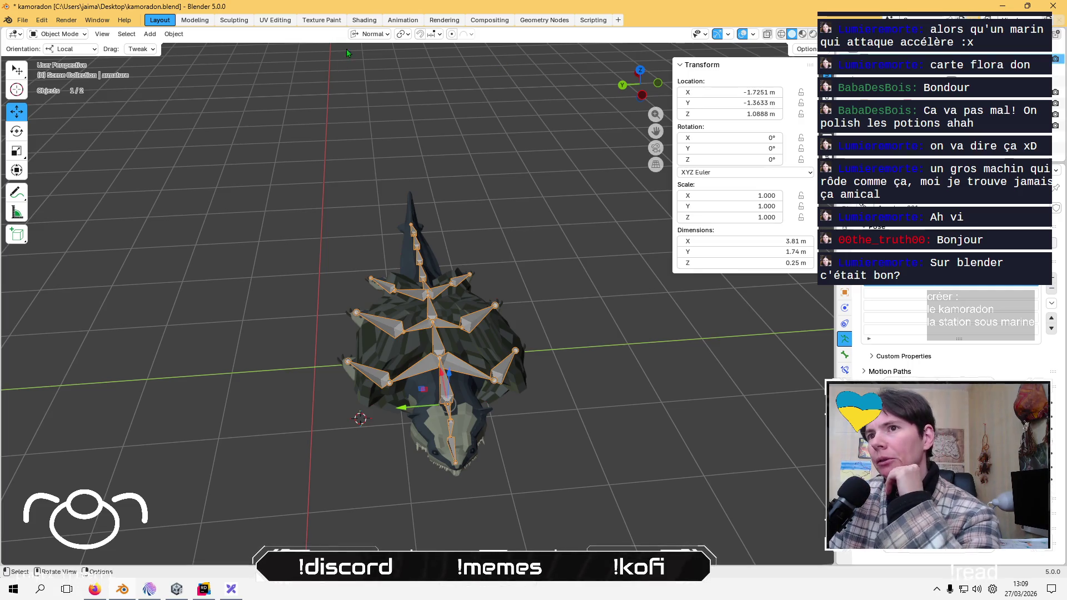
{"action": "left_click", "coordinate": [369, 34]}
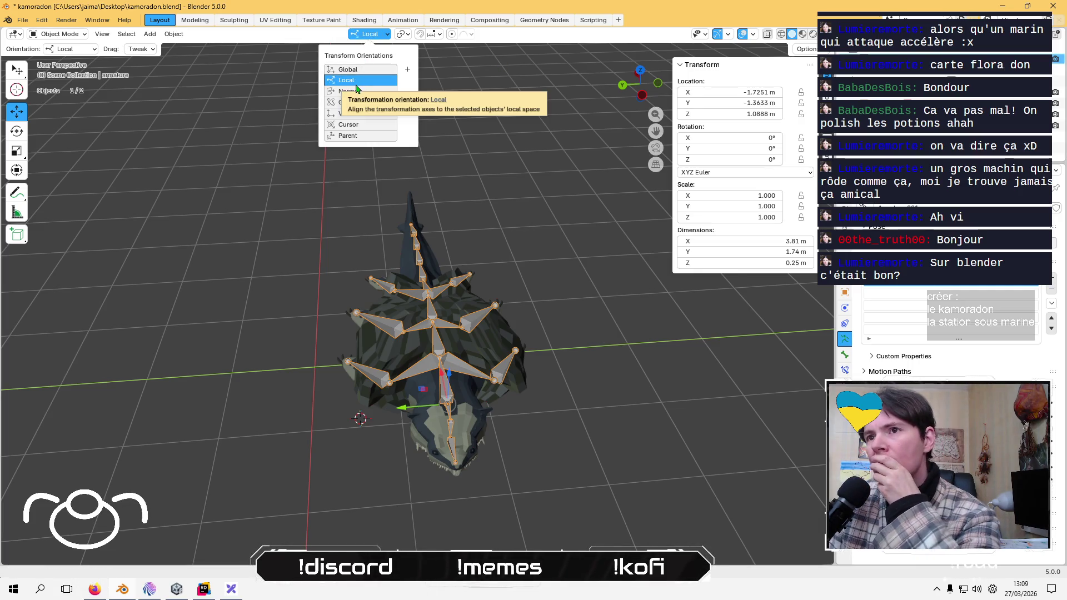
{"action": "left_click", "coordinate": [70, 53]}
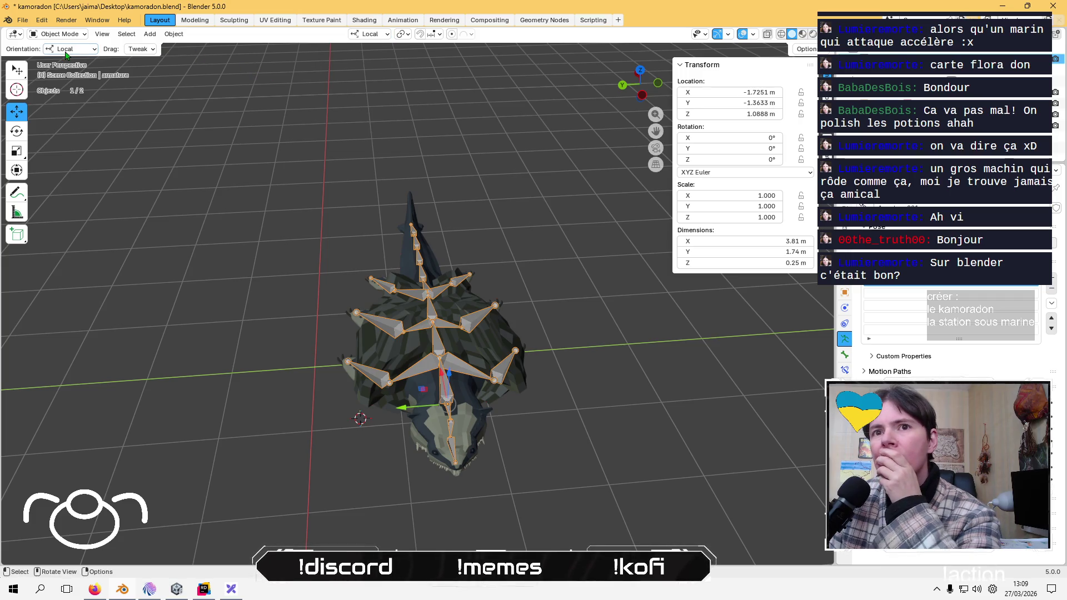
{"action": "left_click", "coordinate": [70, 49]}
{"action": "left_click", "coordinate": [73, 96]}
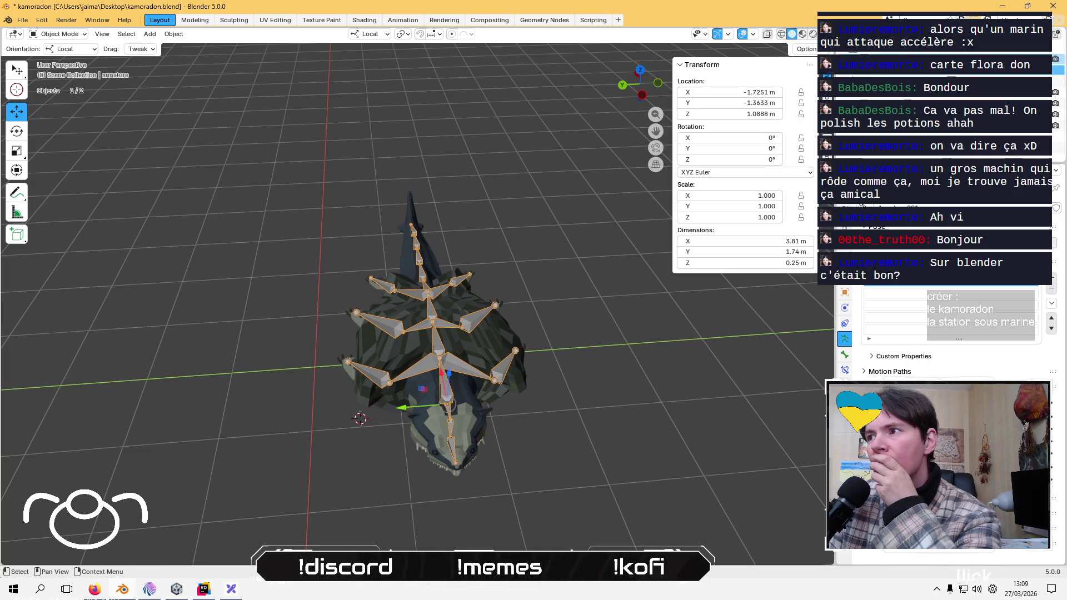
{"action": "left_click", "coordinate": [894, 92]}
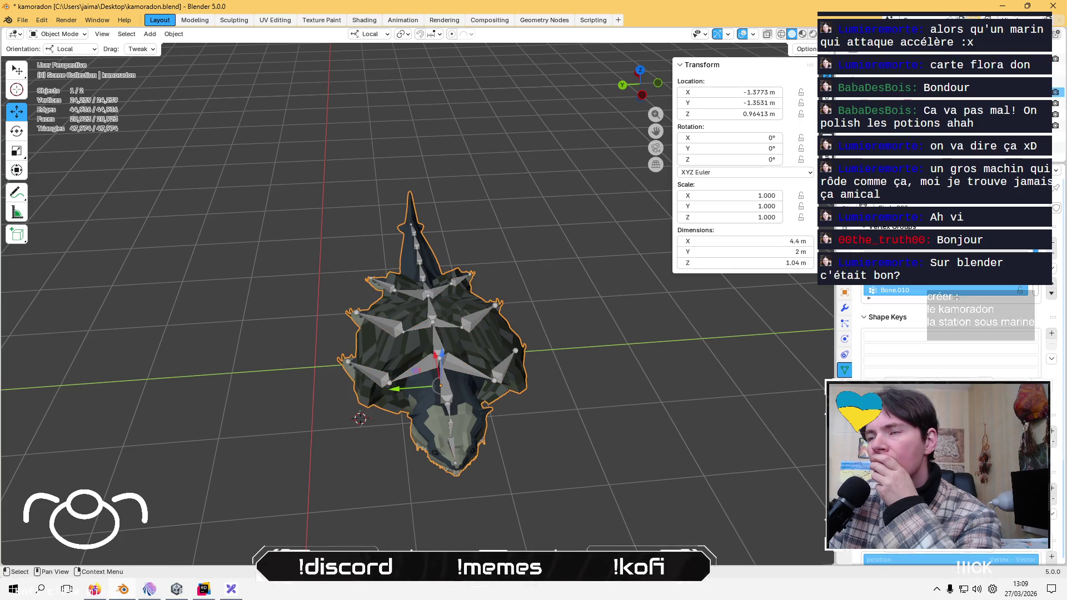
{"action": "left_click", "coordinate": [893, 59]}
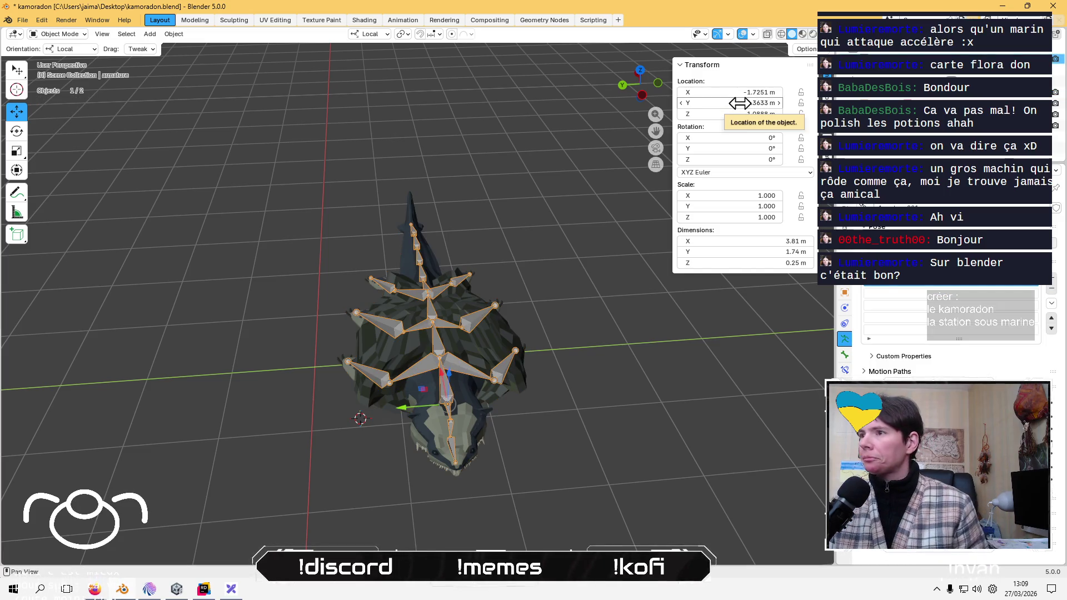
{"action": "key", "text": "alt+g"}
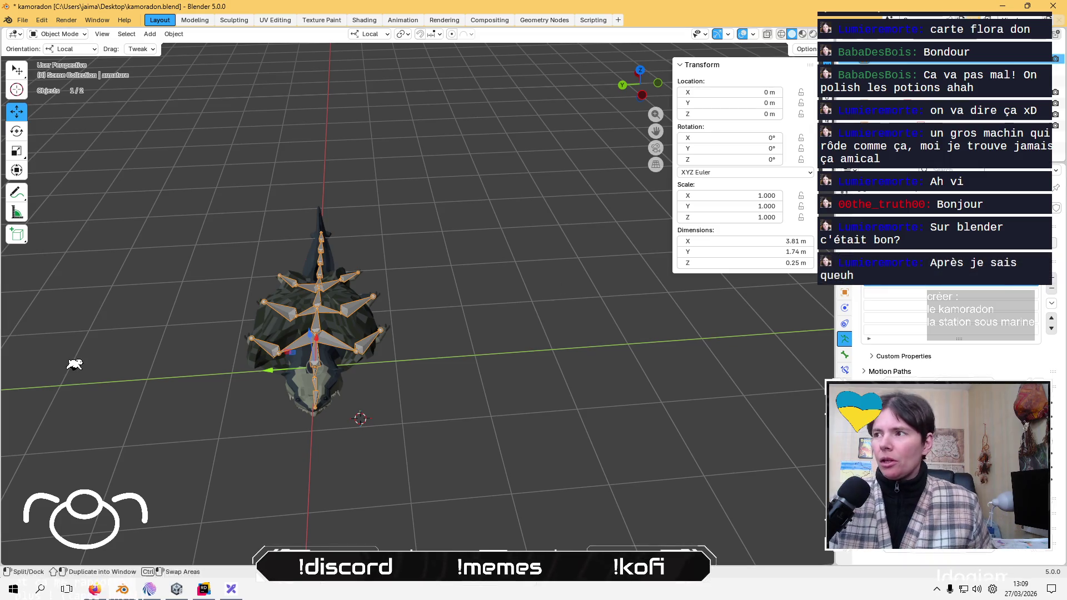
{"action": "left_click", "coordinate": [896, 66]}
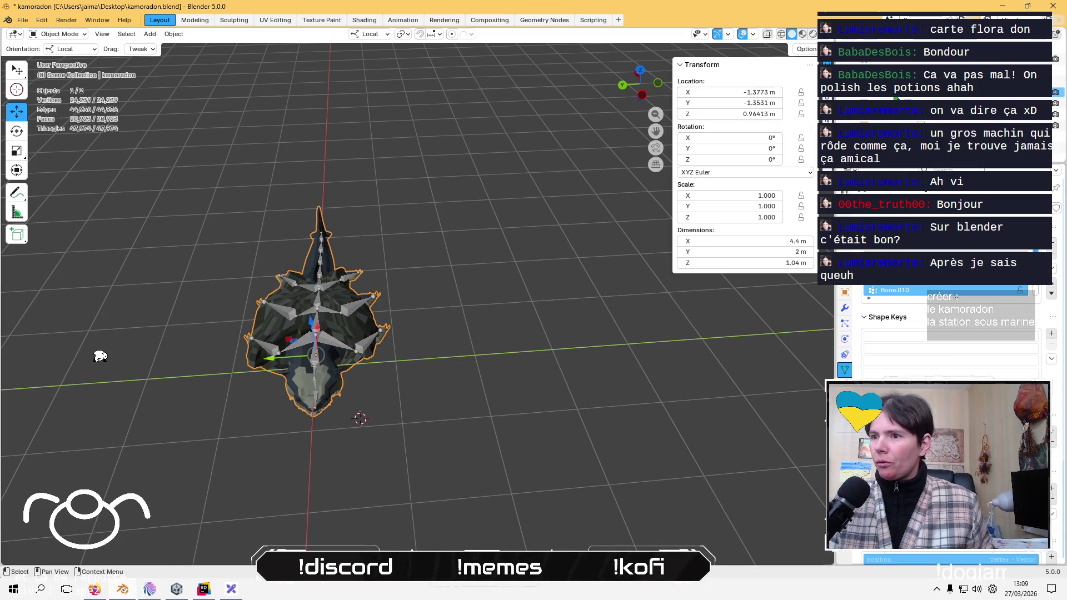
{"action": "left_click", "coordinate": [896, 62]}
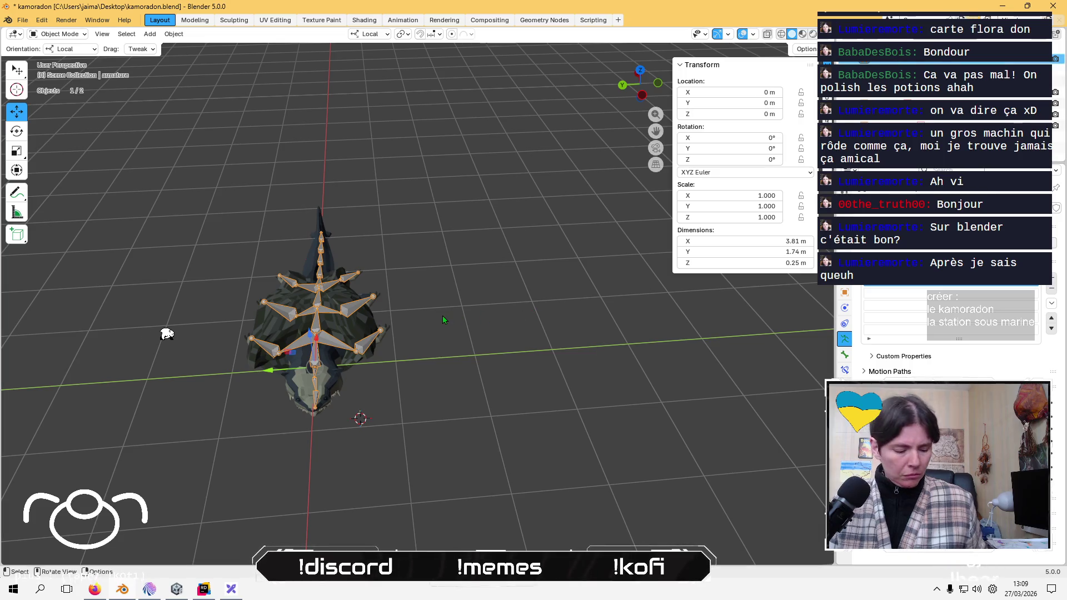
- Select both mesh and armature, dismissing the File export menu without exporting
{"action": "key", "text": "a"}
{"action": "left_click", "coordinate": [22, 20]}
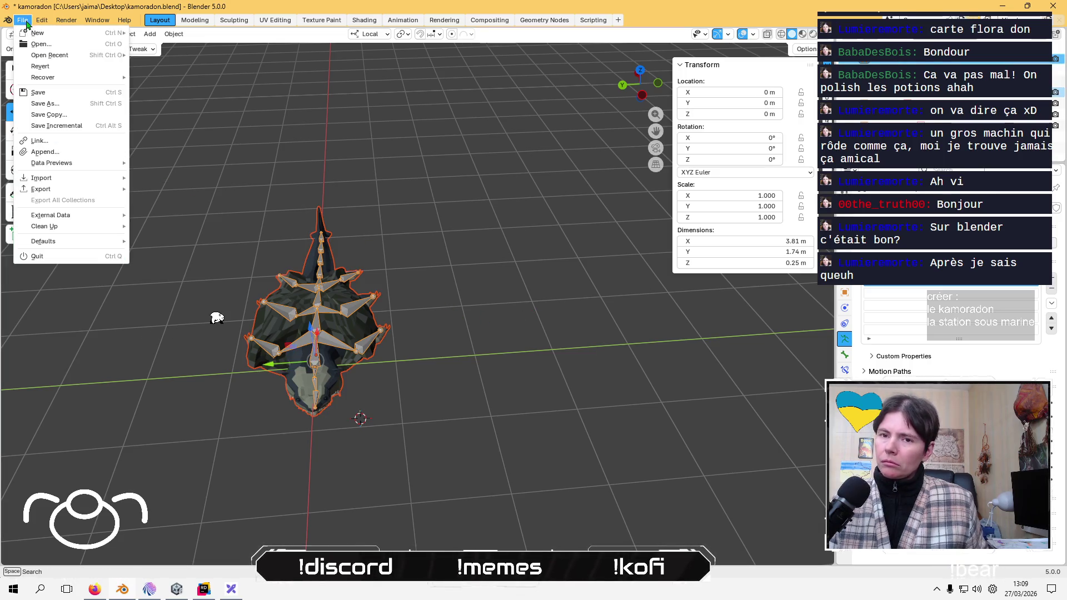
{"action": "mouse_move", "coordinate": [73, 189]}
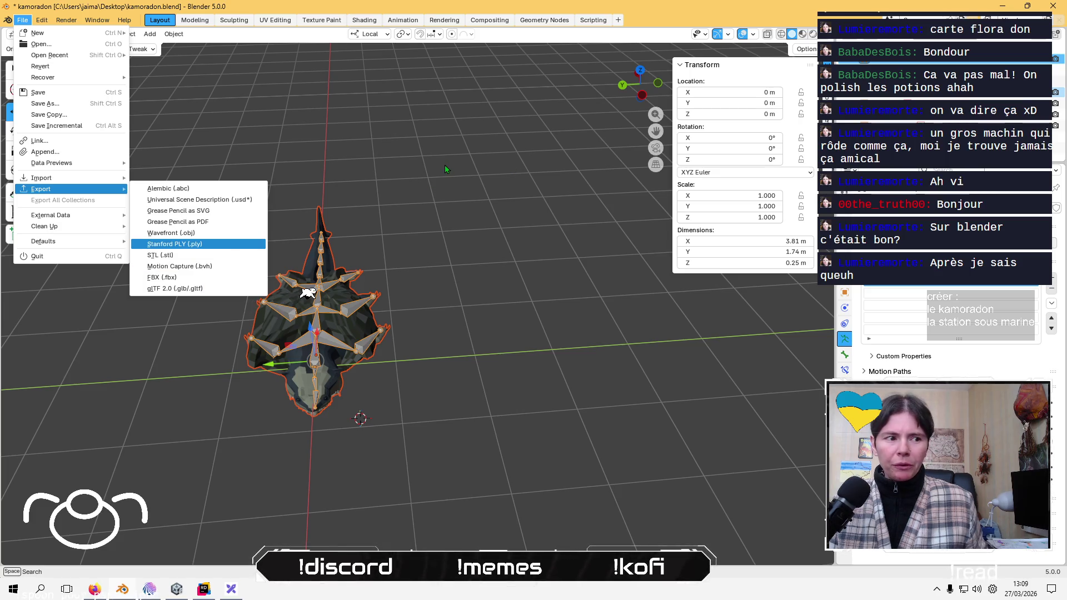
{"action": "left_click", "coordinate": [429, 238]}
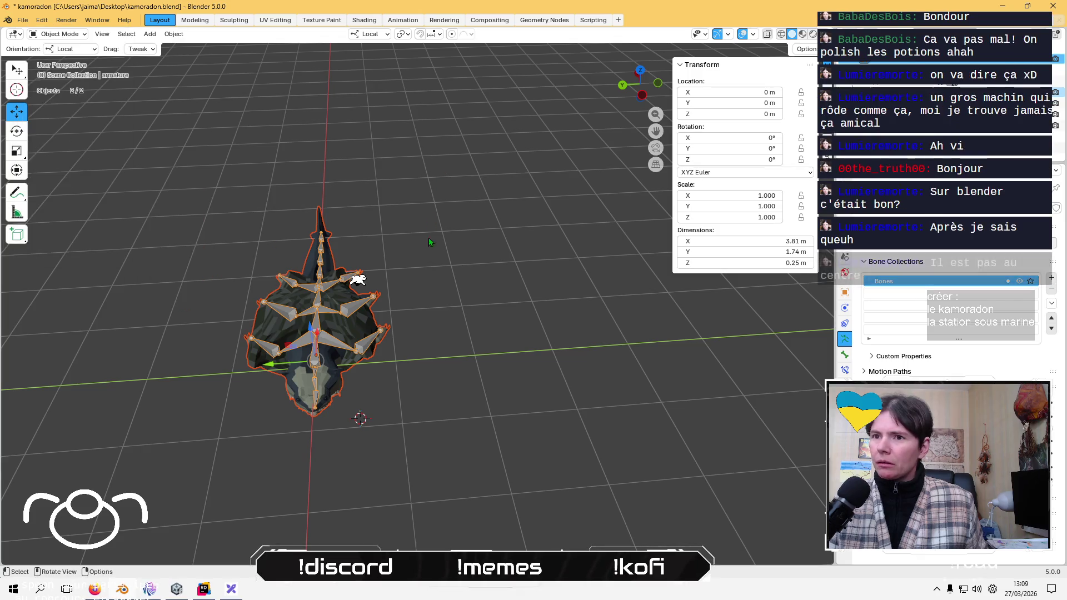
- Scale the mesh and armature up by 100 with S 100
{"action": "type", "text": "s"}
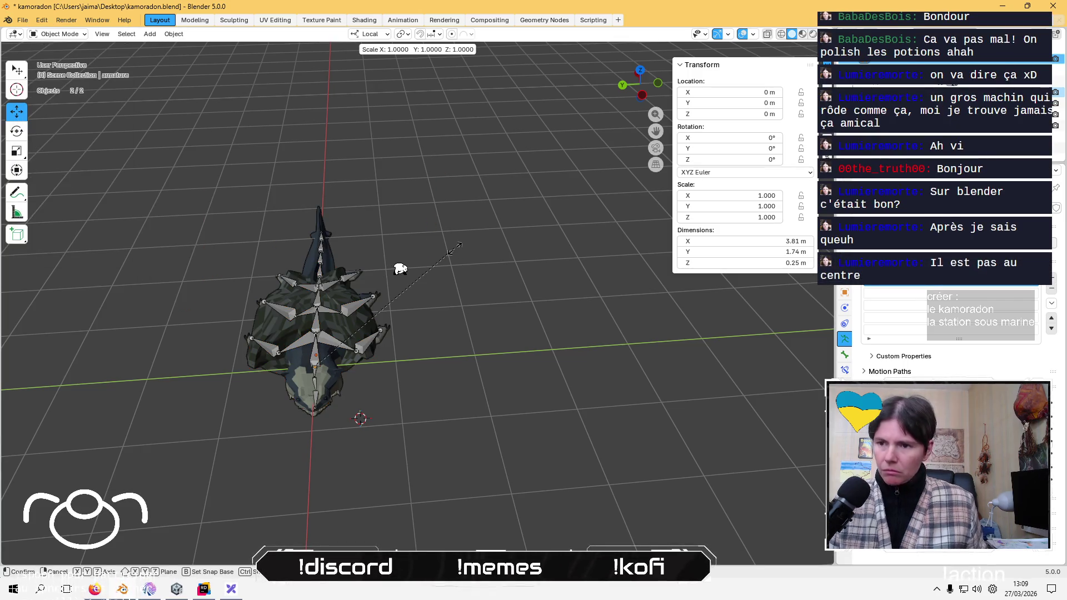
{"action": "type", "text": "100"}
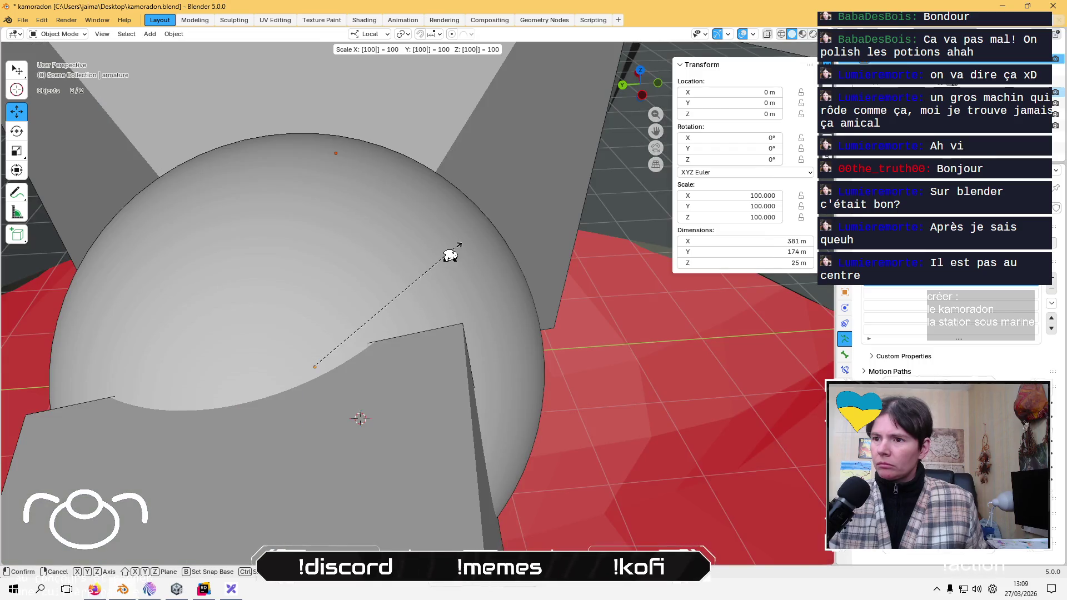
{"action": "key", "text": "Return"}
{"action": "scroll", "coordinate": [451, 256], "scroll_direction": "down", "scroll_amount": 2}
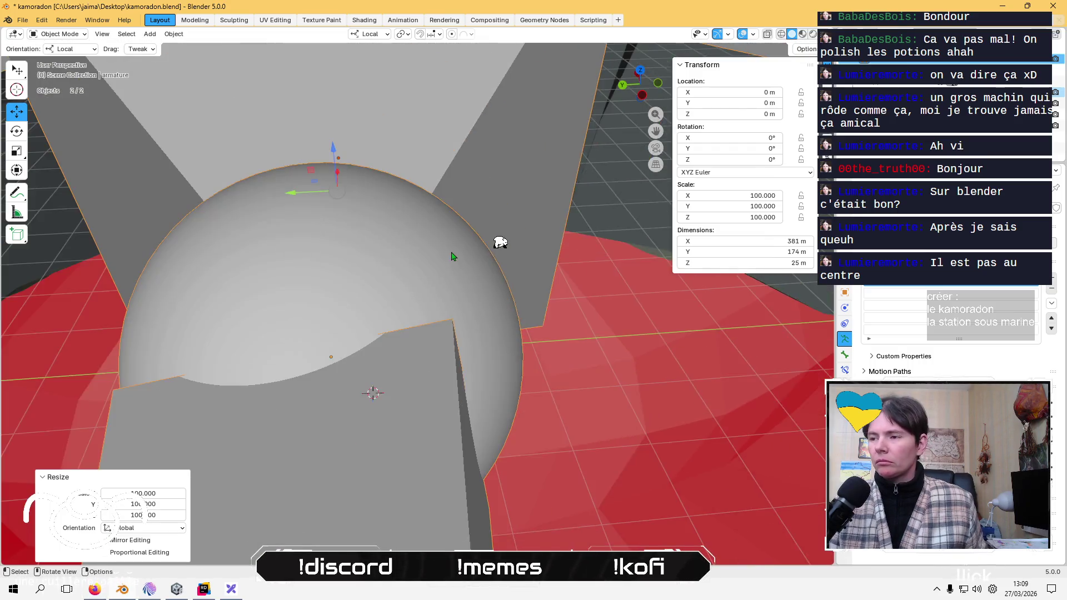
{"action": "scroll", "coordinate": [445, 255], "scroll_direction": "down", "scroll_amount": 10}
{"action": "scroll", "coordinate": [260, 252], "scroll_direction": "up", "scroll_amount": 4}
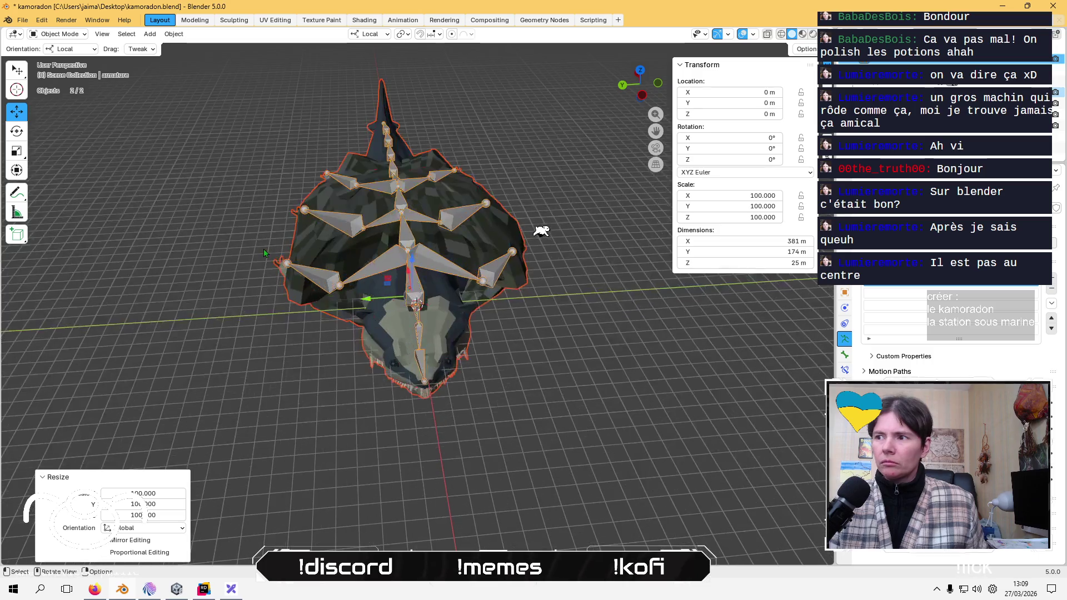
- Apply All Transforms so scale reads 1.000, then reselect mesh and armature
{"action": "left_click", "coordinate": [174, 34]}
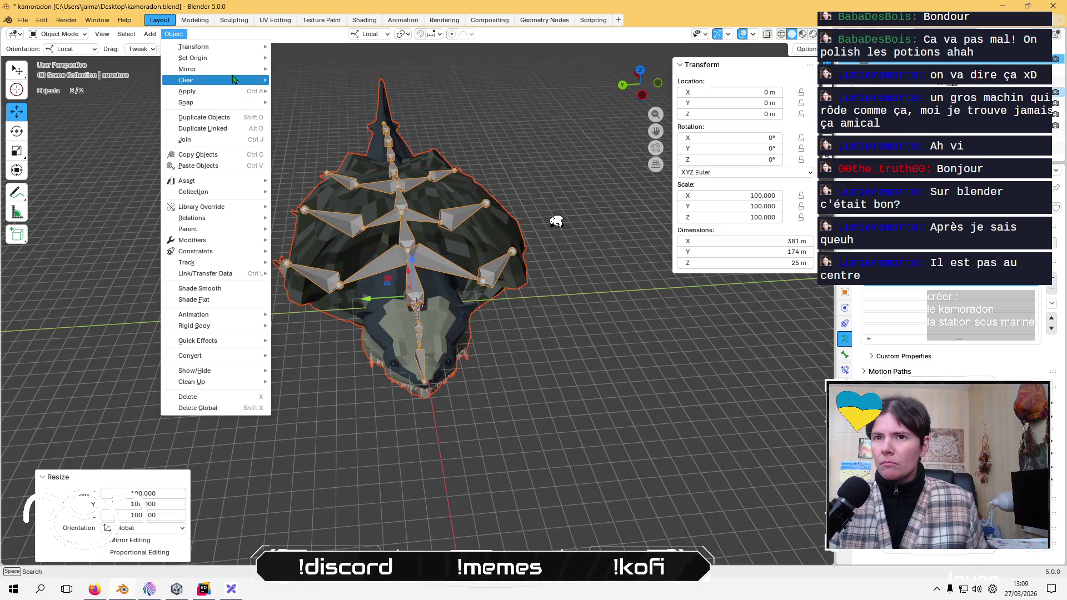
{"action": "mouse_move", "coordinate": [229, 93]}
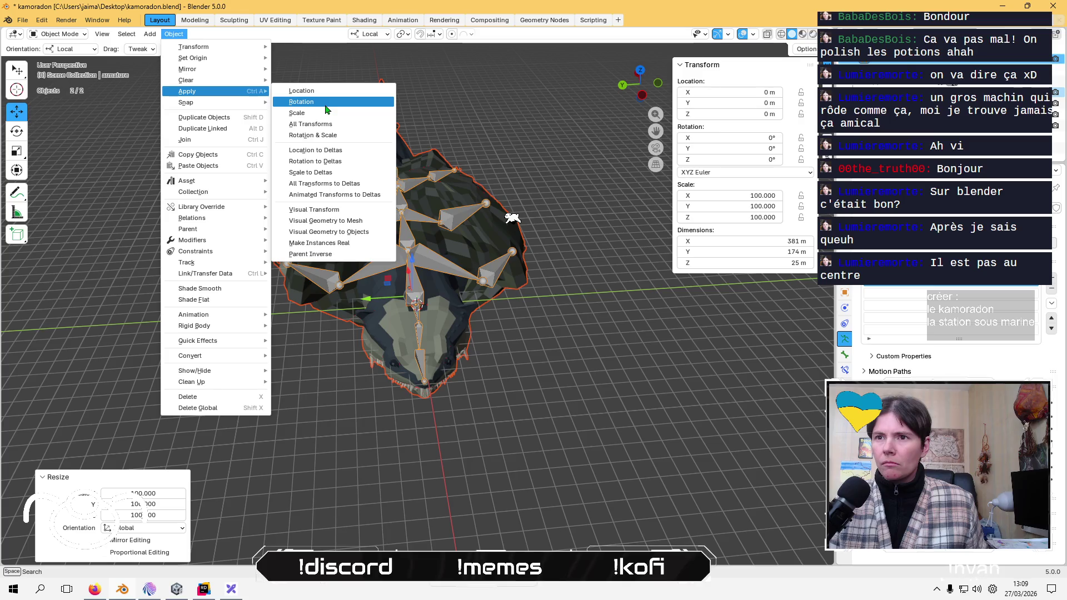
{"action": "left_click", "coordinate": [325, 125]}
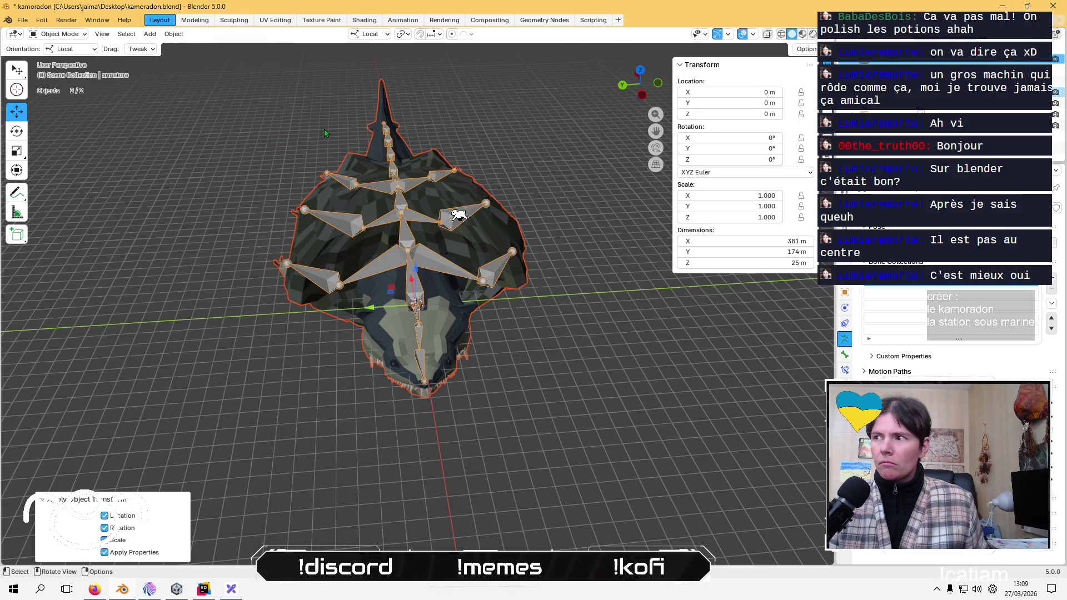
{"action": "left_click", "coordinate": [1045, 70]}
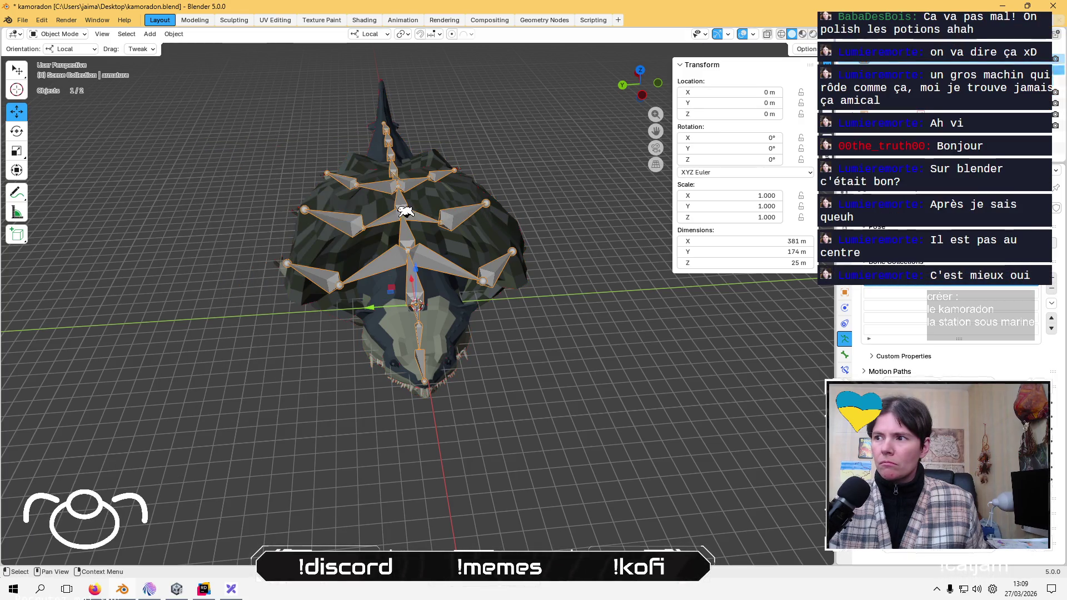
{"action": "left_click", "coordinate": [404, 207], "text": "shift"}
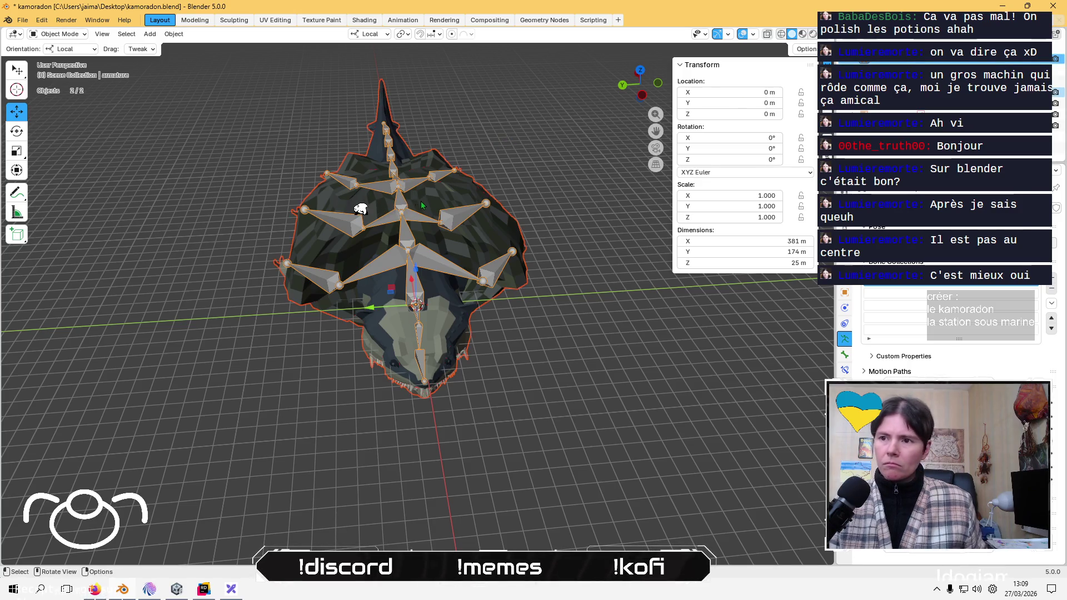
- Export as FBX into projets en cours/Kamoradon Research Center/Assets
{"action": "left_click", "coordinate": [22, 20]}
{"action": "mouse_move", "coordinate": [83, 190]}
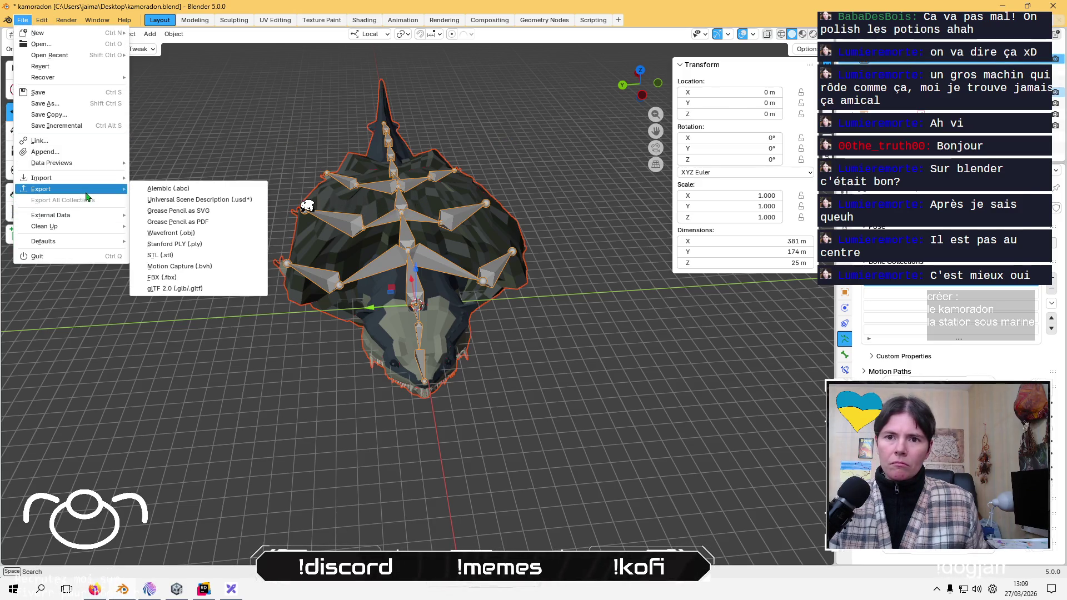
{"action": "left_click", "coordinate": [195, 277]}
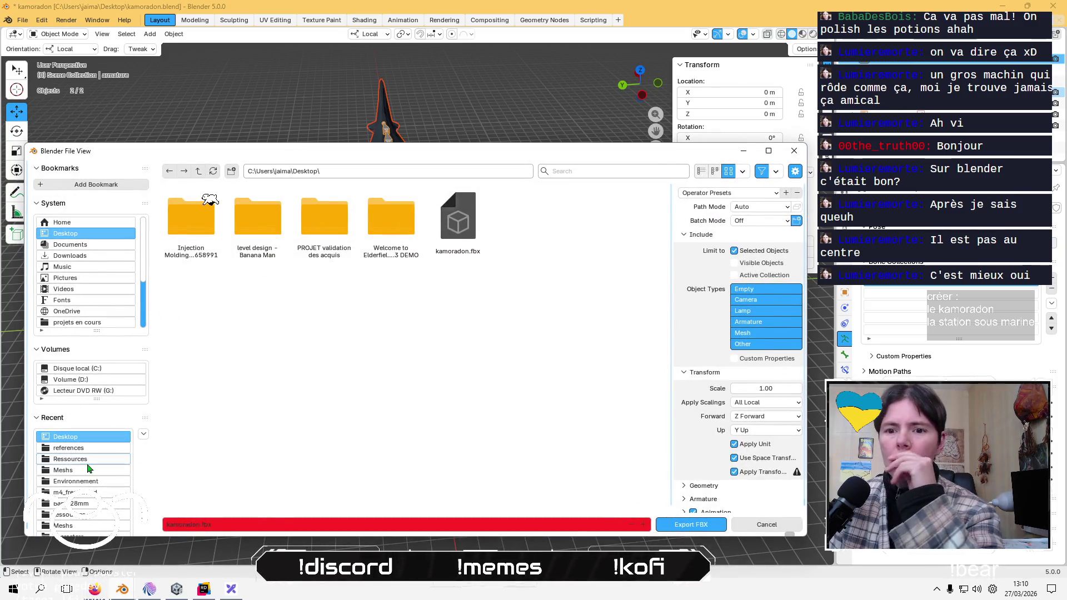
{"action": "left_click", "coordinate": [77, 322]}
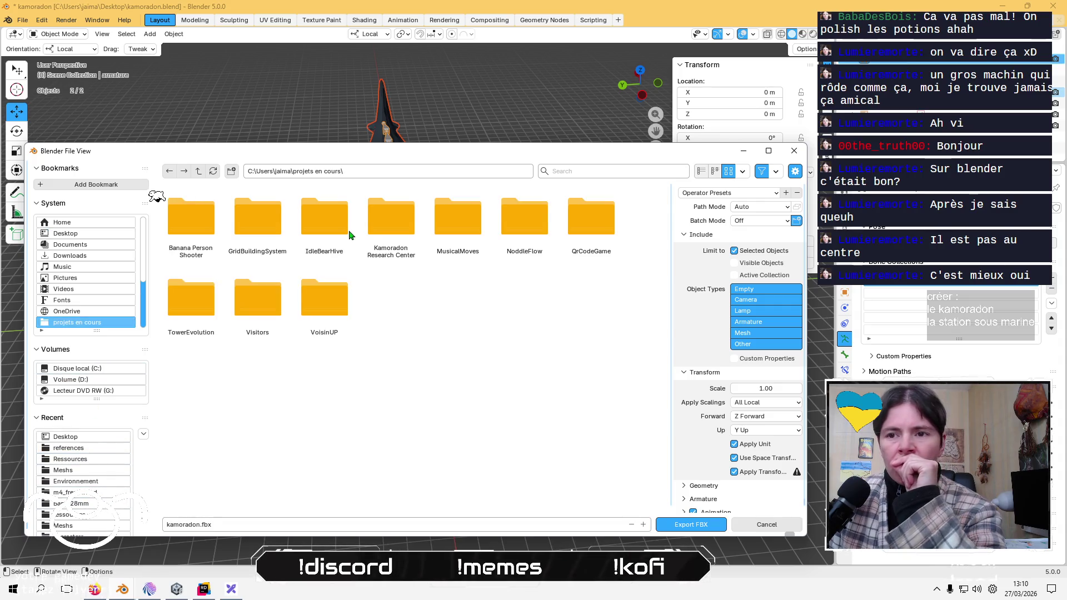
{"action": "double_click", "coordinate": [389, 201]}
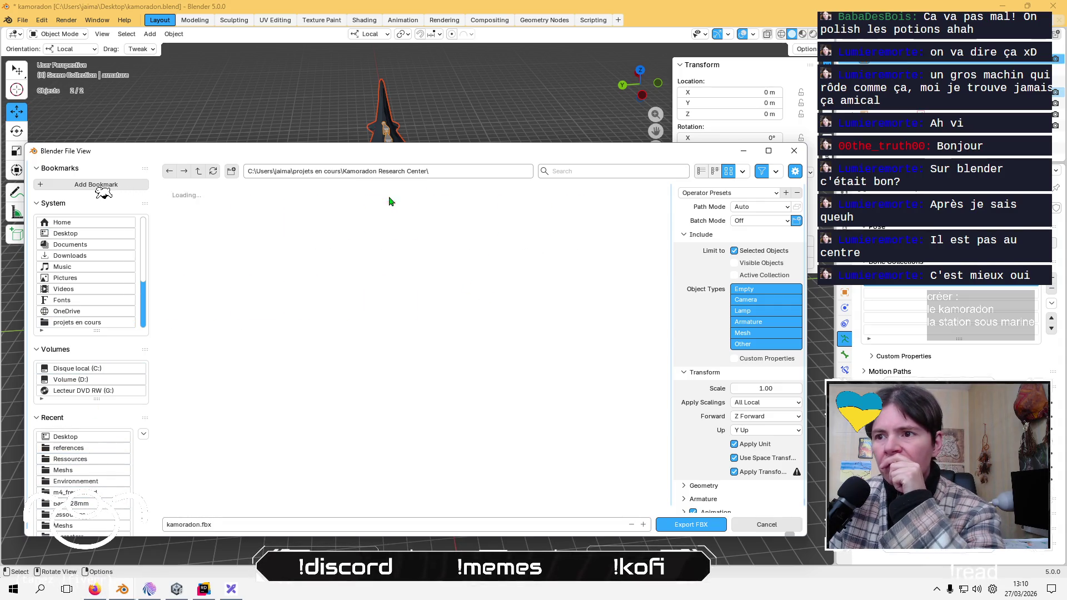
{"action": "double_click", "coordinate": [249, 210]}
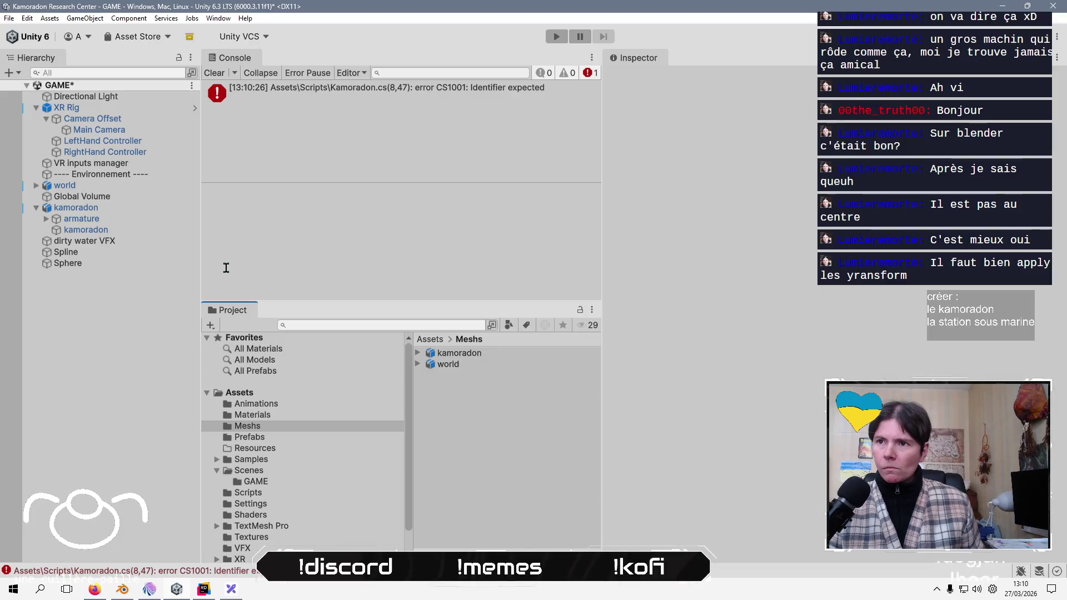
- Review kamoradon's components, orbit around it and the rocks, then open Kamoradon.cs at the error
{"action": "left_click", "coordinate": [72, 207]}
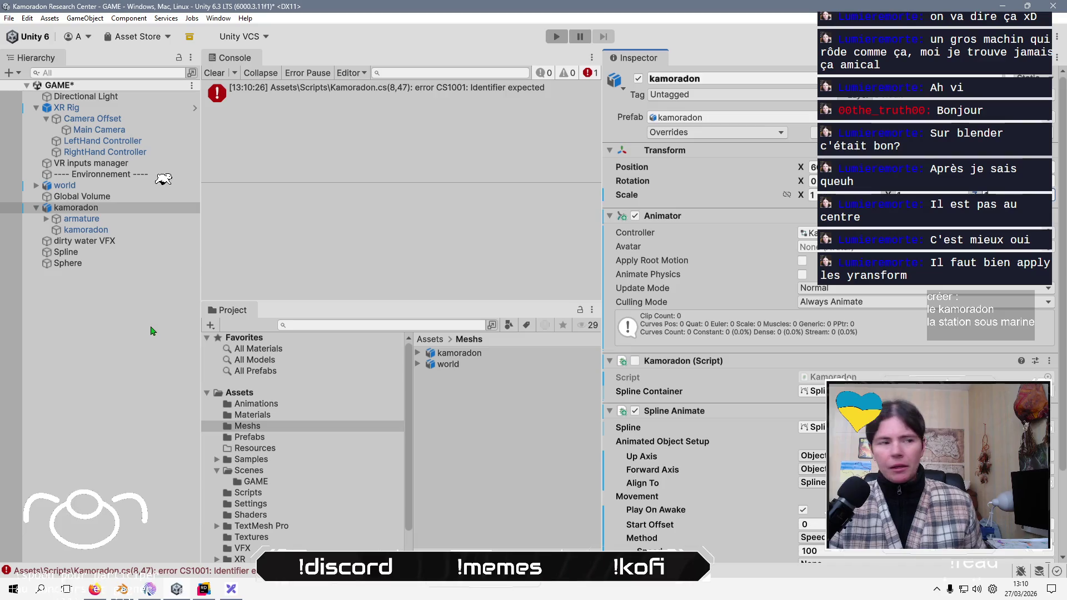
{"action": "left_click", "coordinate": [148, 332]}
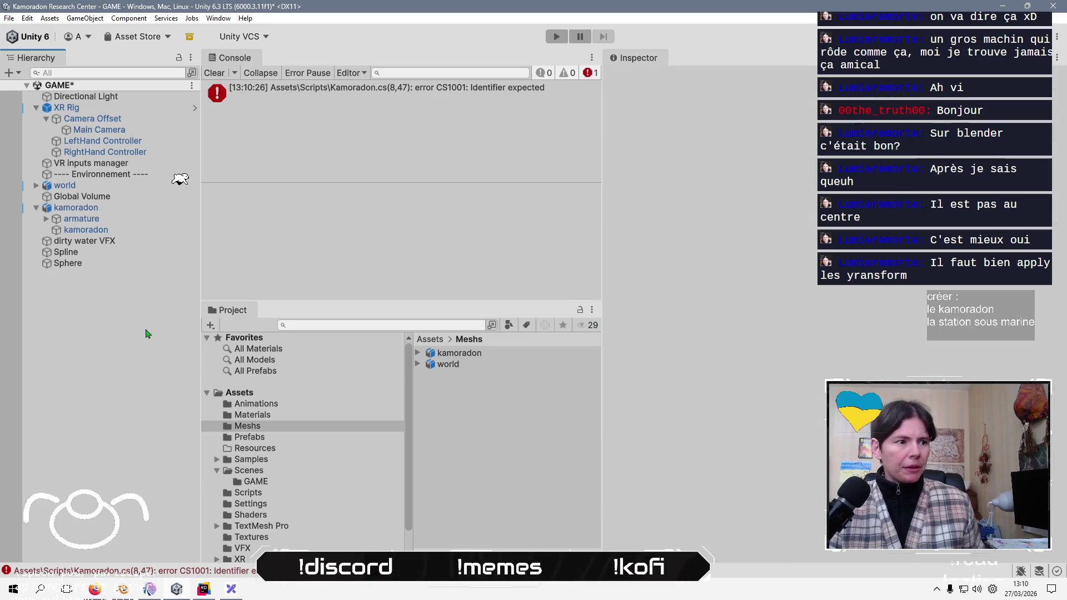
{"action": "left_click", "coordinate": [114, 209]}
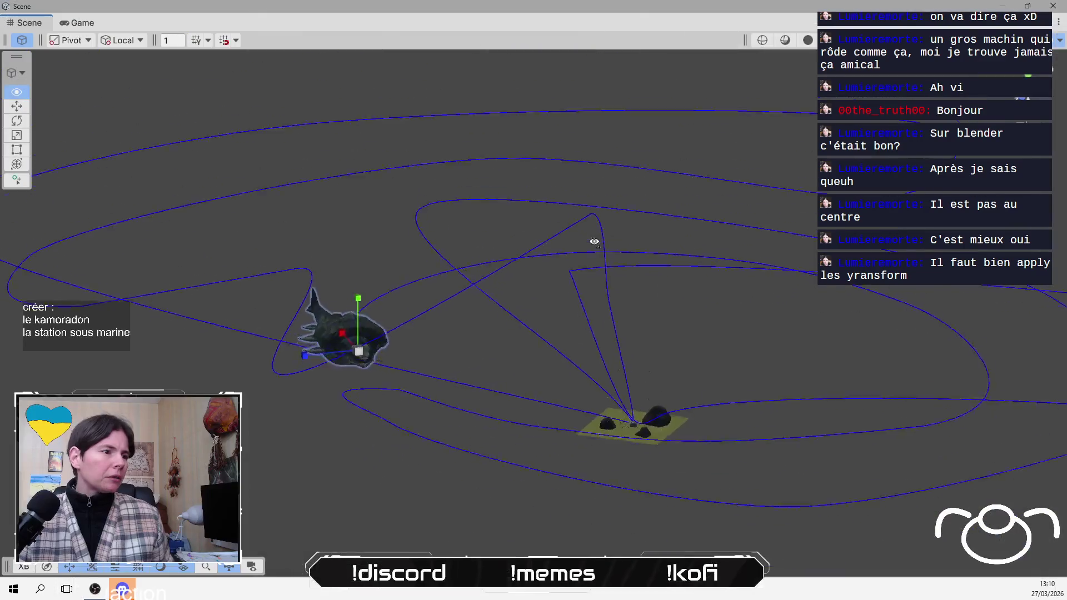
{"action": "mouse_move", "coordinate": [594, 242]}
{"action": "left_mouse_down", "text": "alt"}
{"action": "mouse_move", "coordinate": [722, 148]}
{"action": "mouse_move", "coordinate": [798, 216]}
{"action": "mouse_move", "coordinate": [684, 321]}
{"action": "left_mouse_up", "text": "alt"}
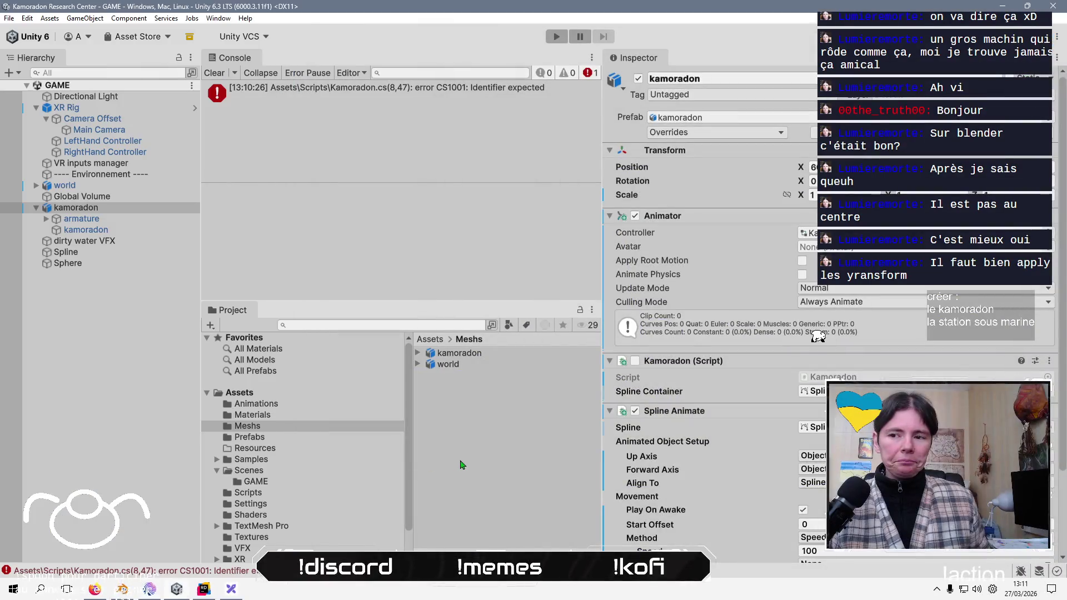
{"action": "double_click", "coordinate": [389, 89]}
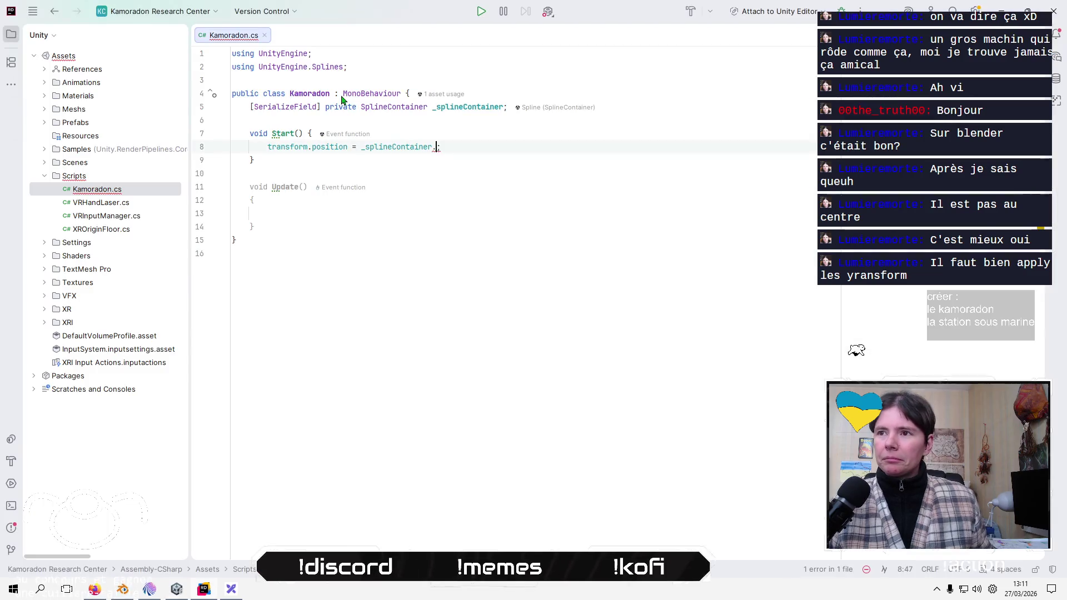
- Delete the unfinished transform.position line 8 from Kamoradon.cs's Start method, then return to Unity
{"action": "left_click", "coordinate": [486, 129]}
{"action": "key", "text": "Home"}
{"action": "key", "text": "Home"}
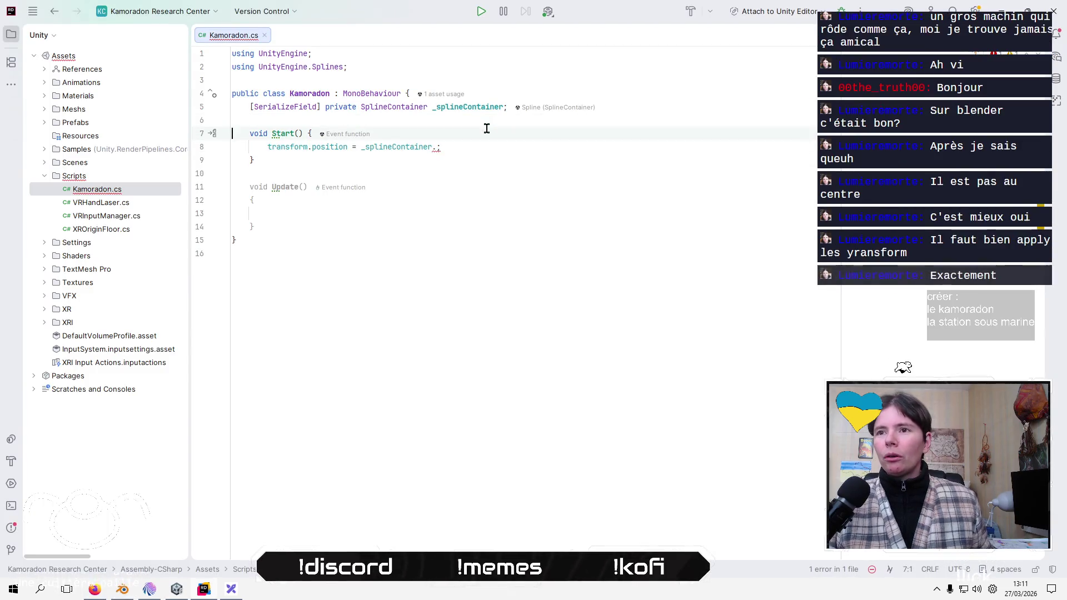
{"action": "key", "text": "shift+Down"}
{"action": "key", "text": "shift+Down"}
{"action": "key", "text": "shift+Down"}
{"action": "key", "text": "Up"}
{"action": "key", "text": "shift+Up"}
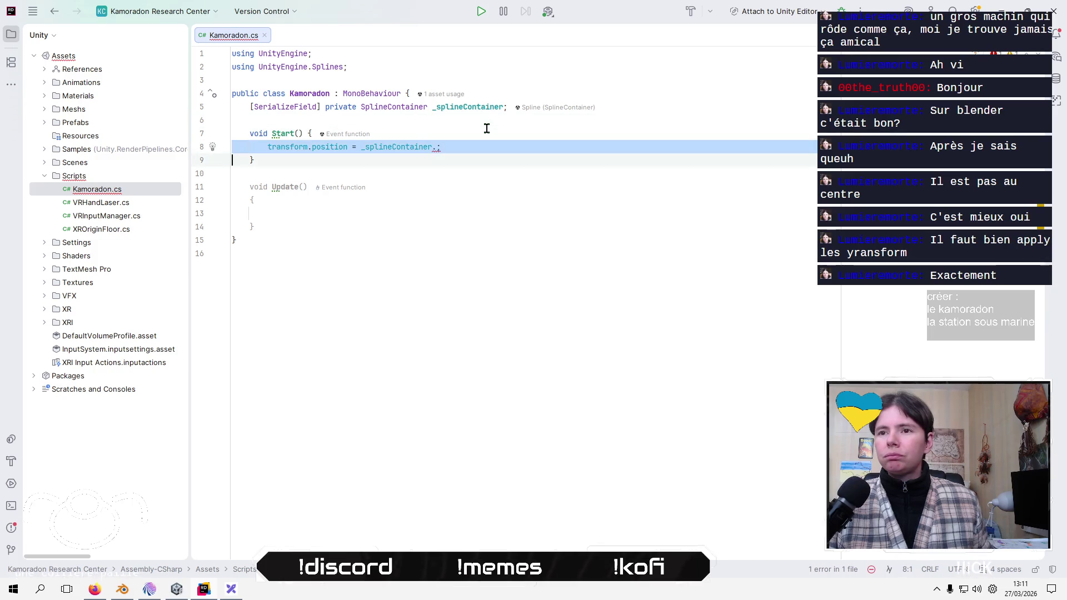
{"action": "key", "text": "BackSpace"}
{"action": "key", "text": "Down"}
{"action": "key", "text": "alt+Tab"}
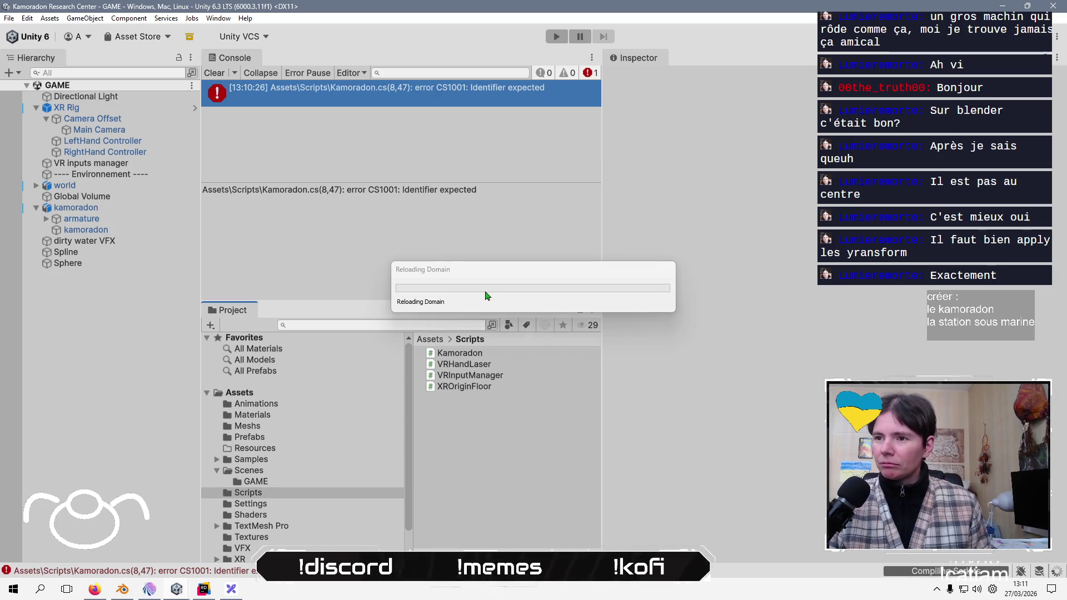
{"action": "left_click", "coordinate": [149, 590]}
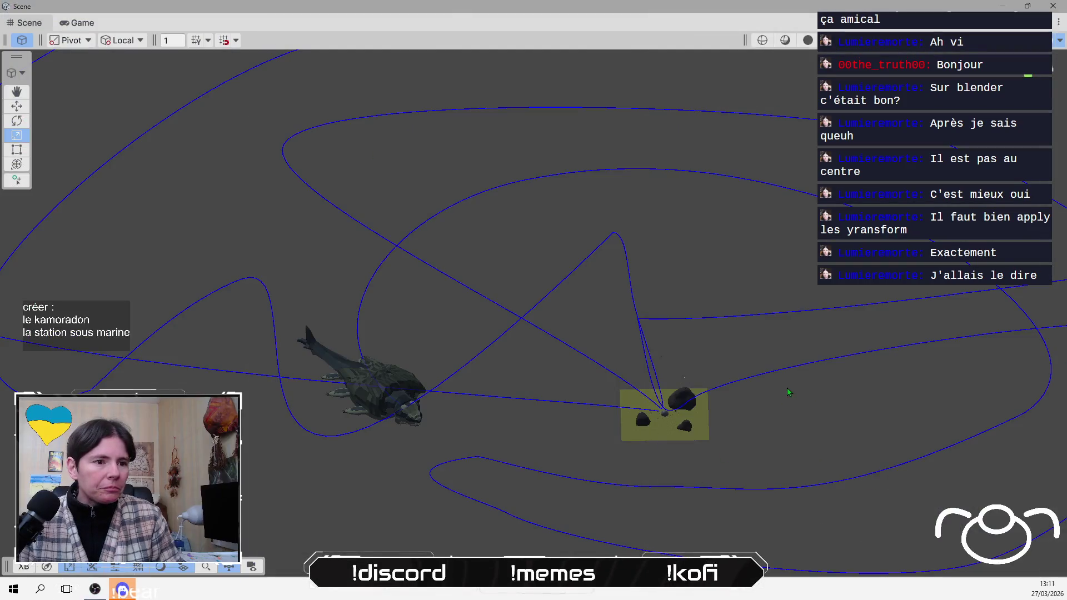
- Orbit the Scene view to show the kamoradon beside its looping blue spline path
{"action": "mouse_move", "coordinate": [723, 255]}
{"action": "left_mouse_down"}
{"action": "mouse_move", "coordinate": [788, 296]}
{"action": "mouse_move", "coordinate": [720, 412]}
{"action": "left_mouse_up"}
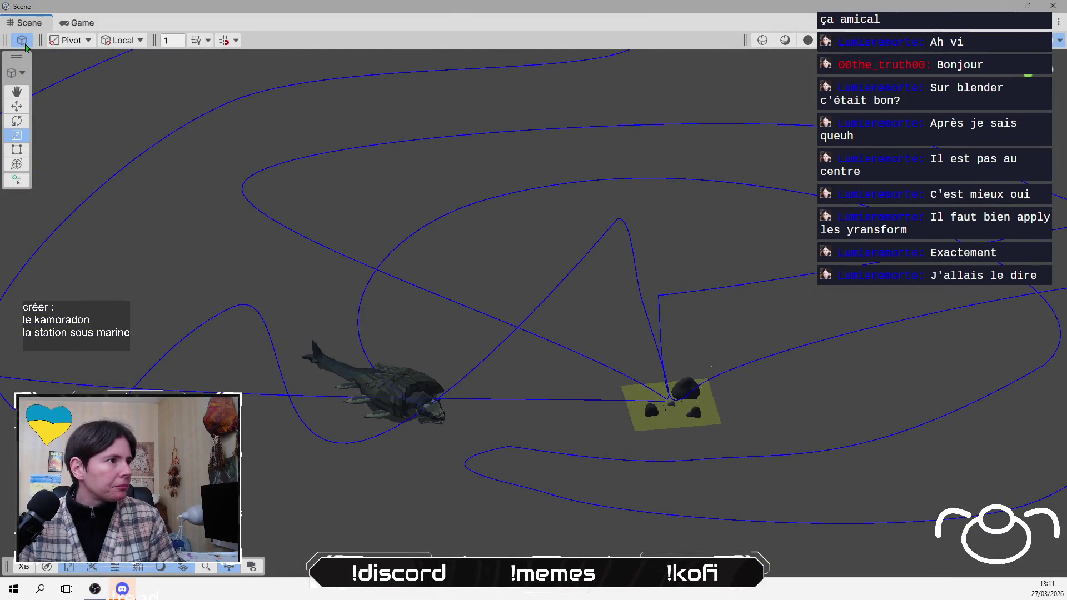
- Select the Spline and enable knot editing, framing the rock platform and its knots
{"action": "left_click", "coordinate": [521, 333]}
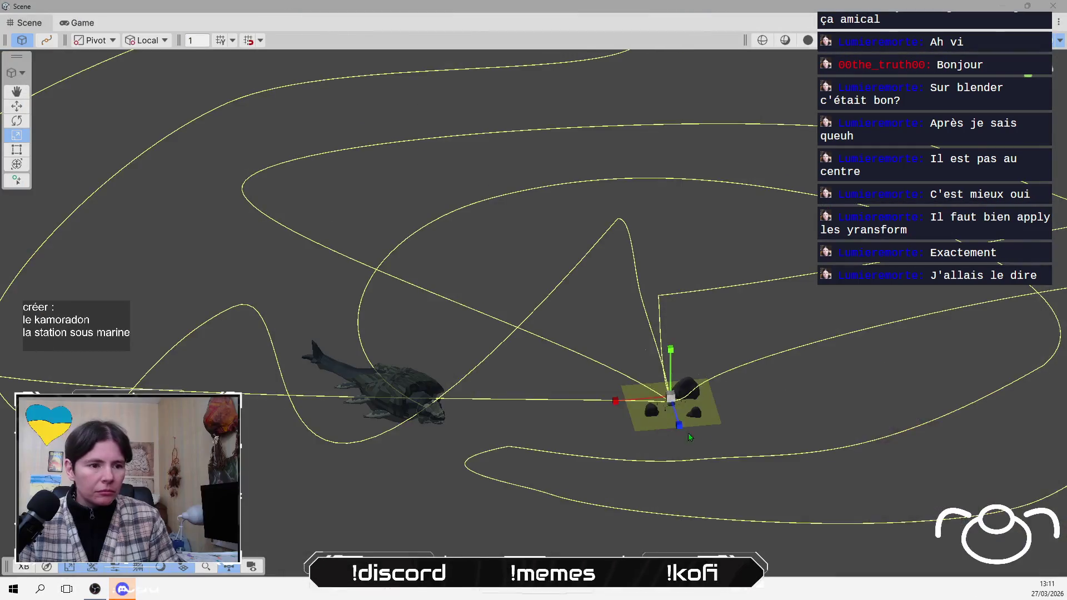
{"action": "mouse_move", "coordinate": [689, 438]}
{"action": "left_mouse_down"}
{"action": "mouse_move", "coordinate": [730, 402]}
{"action": "mouse_move", "coordinate": [538, 248]}
{"action": "left_mouse_up"}
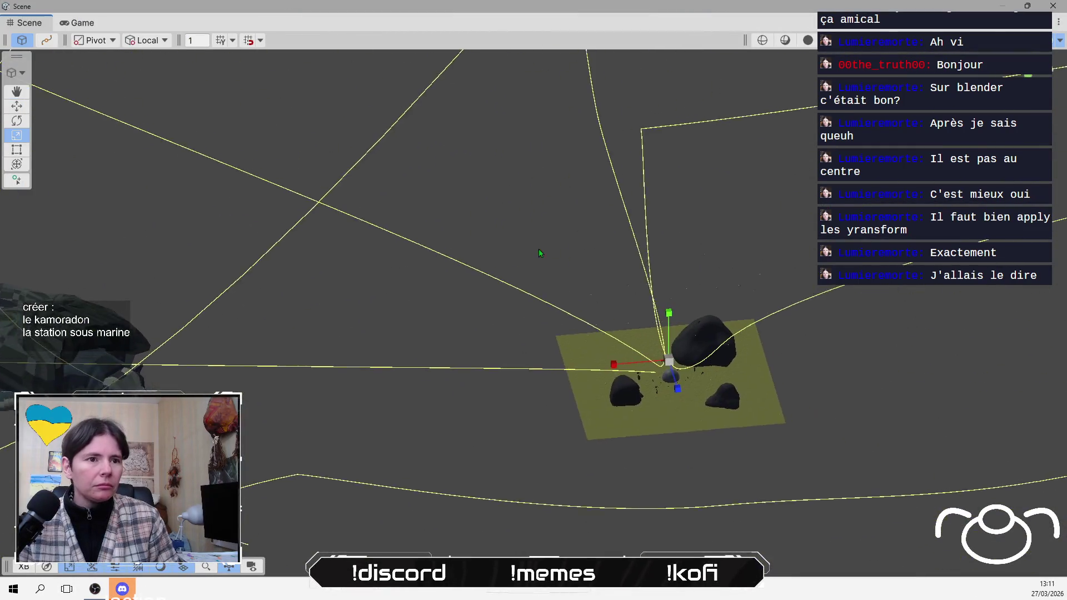
{"action": "scroll", "coordinate": [661, 126], "scroll_direction": "up", "scroll_amount": 3}
{"action": "left_click_drag", "start_coordinate": [667, 108], "coordinate": [577, 232]}
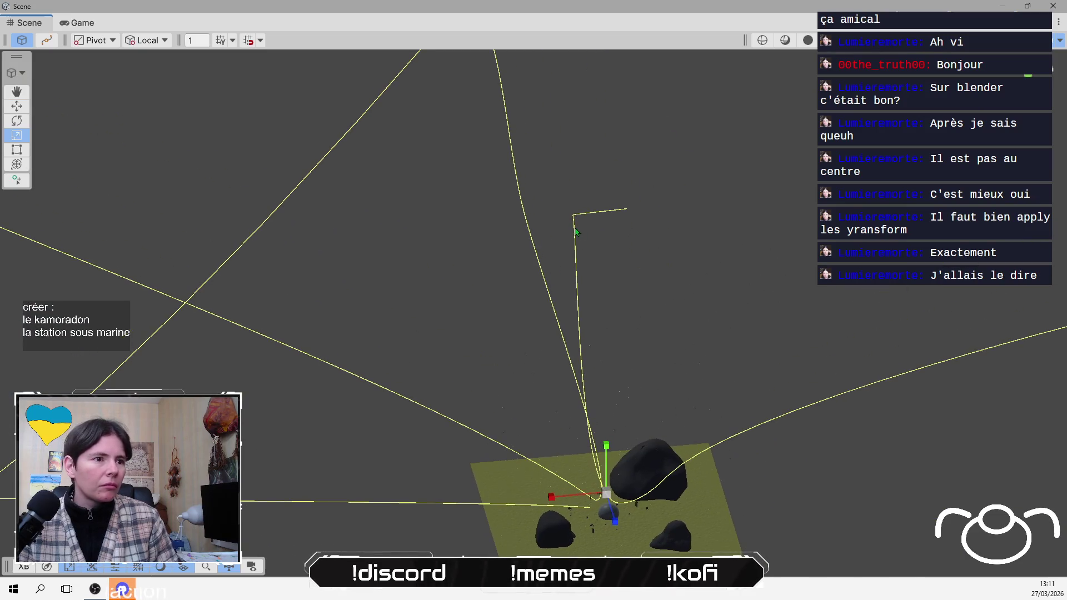
{"action": "left_click", "coordinate": [48, 40]}
{"action": "mouse_move", "coordinate": [572, 215]}
{"action": "left_mouse_down"}
{"action": "mouse_move", "coordinate": [762, 243]}
{"action": "mouse_move", "coordinate": [741, 240]}
{"action": "mouse_move", "coordinate": [672, 303]}
{"action": "mouse_move", "coordinate": [667, 224]}
{"action": "mouse_move", "coordinate": [646, 269]}
{"action": "mouse_move", "coordinate": [639, 239]}
{"action": "mouse_move", "coordinate": [676, 215]}
{"action": "left_mouse_up"}
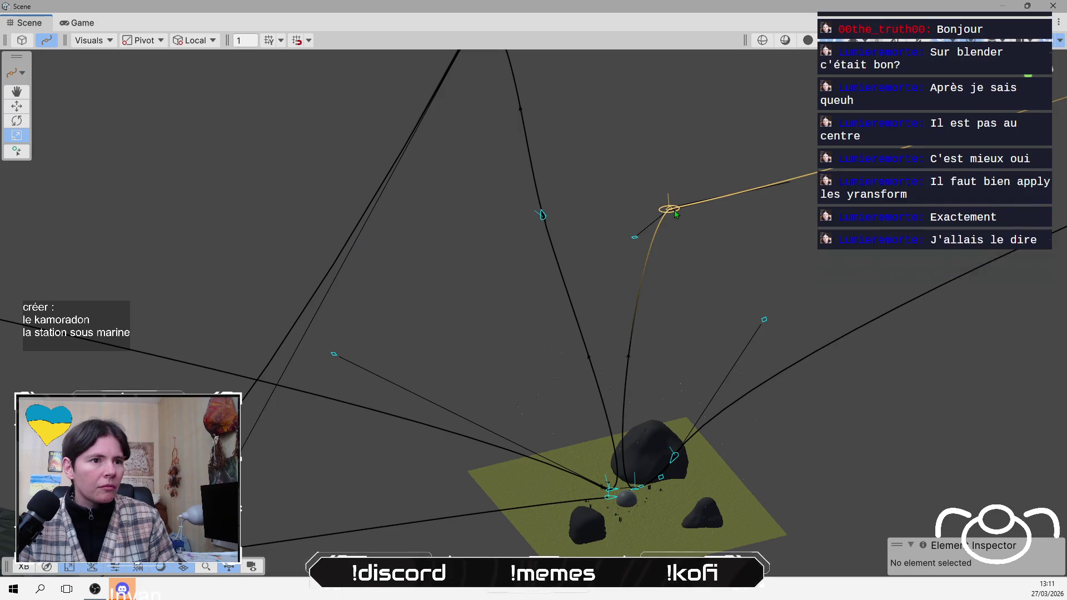
- Frame Knot 11 and shorten its outgoing tangent from 594.99 to about 151.61
{"action": "left_click", "coordinate": [676, 215]}
{"action": "key", "text": "f"}
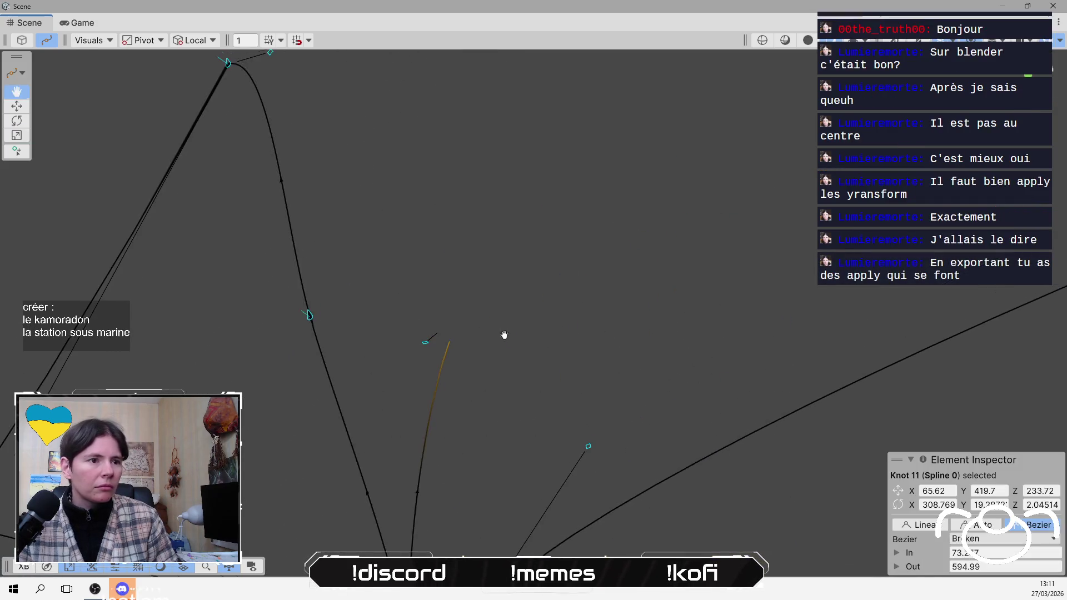
{"action": "key", "text": "r"}
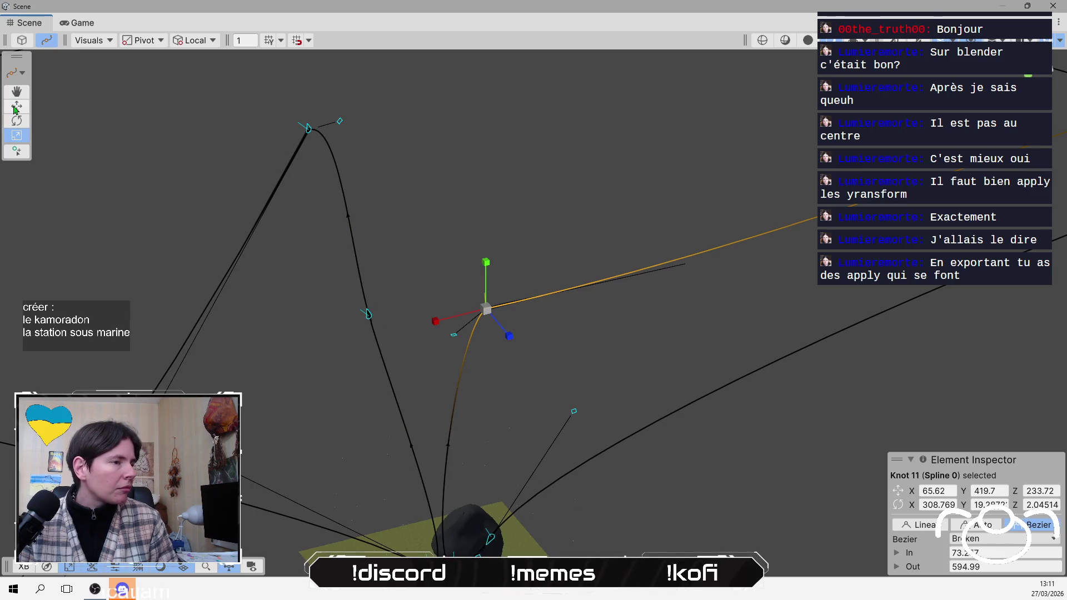
{"action": "left_click", "coordinate": [16, 108]}
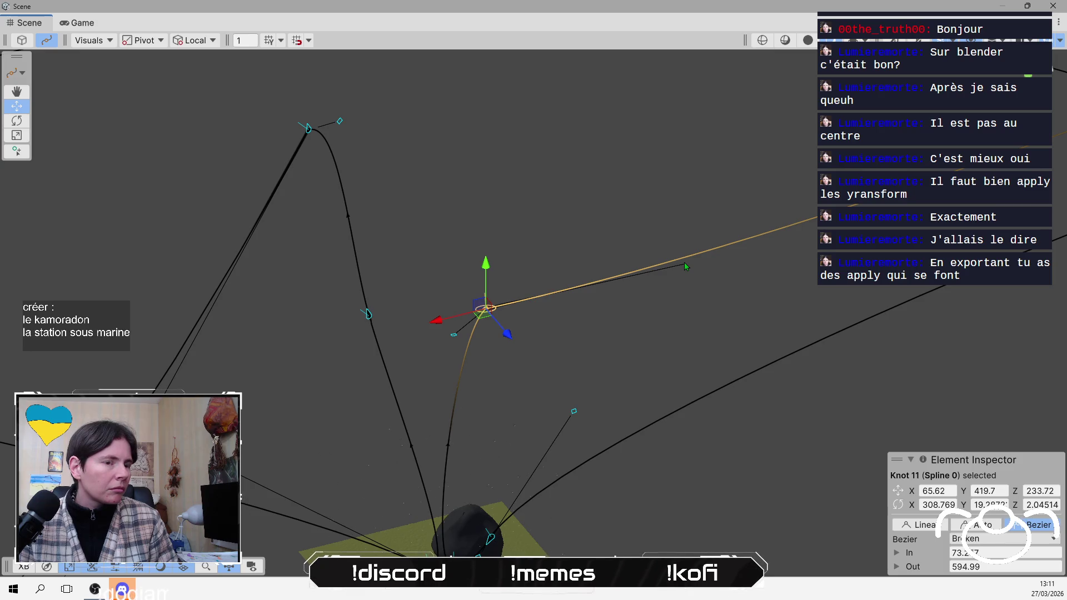
{"action": "mouse_move", "coordinate": [684, 265]}
{"action": "left_mouse_down"}
{"action": "mouse_move", "coordinate": [639, 269]}
{"action": "mouse_move", "coordinate": [729, 257]}
{"action": "mouse_move", "coordinate": [772, 307]}
{"action": "left_mouse_up"}
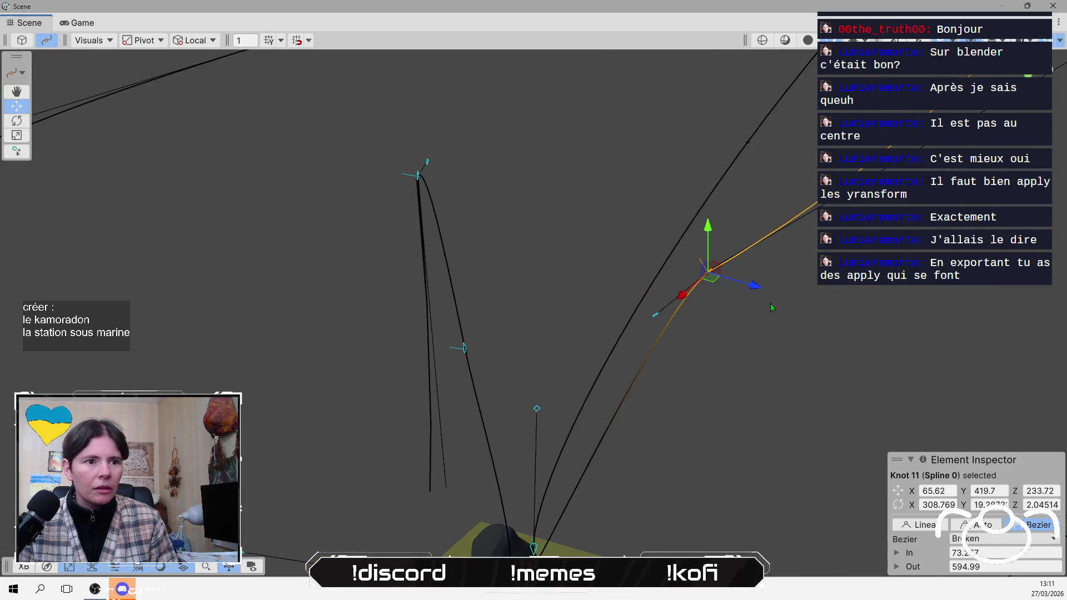
{"action": "mouse_move", "coordinate": [843, 307]}
{"action": "left_mouse_down"}
{"action": "mouse_move", "coordinate": [817, 311]}
{"action": "mouse_move", "coordinate": [779, 345]}
{"action": "mouse_move", "coordinate": [757, 220]}
{"action": "mouse_move", "coordinate": [693, 255]}
{"action": "mouse_move", "coordinate": [674, 208]}
{"action": "mouse_move", "coordinate": [699, 218]}
{"action": "left_mouse_up"}
{"action": "scroll", "coordinate": [696, 214], "scroll_direction": "down", "scroll_amount": 5}
{"action": "mouse_move", "coordinate": [779, 117]}
{"action": "left_mouse_down"}
{"action": "mouse_move", "coordinate": [556, 184]}
{"action": "mouse_move", "coordinate": [539, 250]}
{"action": "mouse_move", "coordinate": [529, 305]}
{"action": "mouse_move", "coordinate": [674, 306]}
{"action": "mouse_move", "coordinate": [728, 388]}
{"action": "mouse_move", "coordinate": [742, 345]}
{"action": "mouse_move", "coordinate": [660, 238]}
{"action": "mouse_move", "coordinate": [652, 210]}
{"action": "mouse_move", "coordinate": [643, 217]}
{"action": "left_mouse_up"}
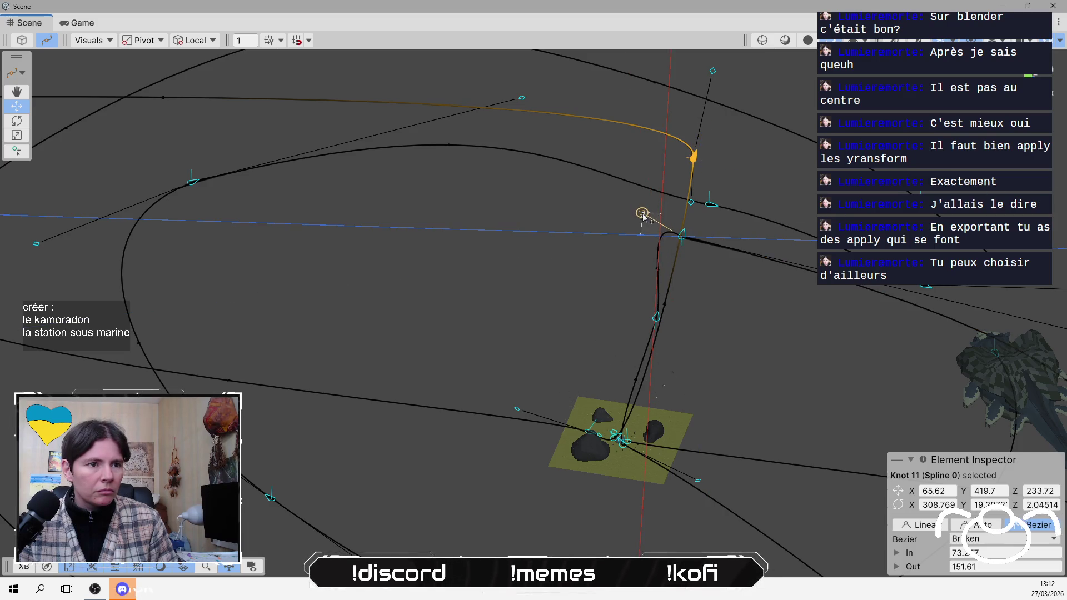
- Pull Knot 18's long outgoing tangent in close to the knot, to about 199.15
{"action": "left_click", "coordinate": [684, 238]}
{"action": "mouse_move", "coordinate": [880, 338]}
{"action": "left_mouse_down"}
{"action": "mouse_move", "coordinate": [922, 374]}
{"action": "mouse_move", "coordinate": [709, 378]}
{"action": "left_mouse_up"}
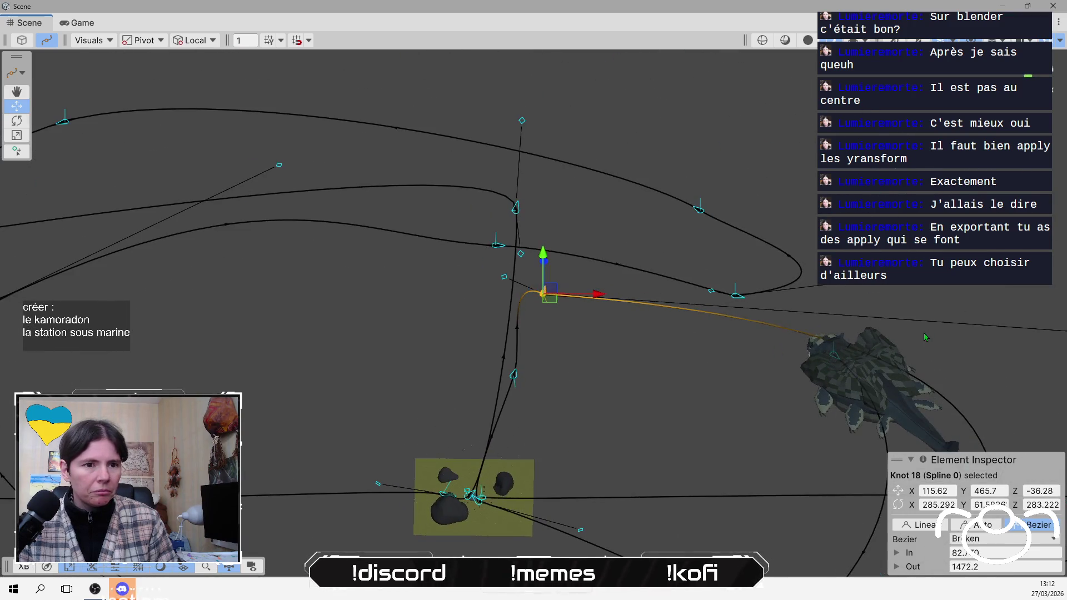
{"action": "scroll", "coordinate": [922, 332], "scroll_direction": "down", "scroll_amount": 3}
{"action": "left_click_drag", "start_coordinate": [917, 332], "coordinate": [593, 298]}
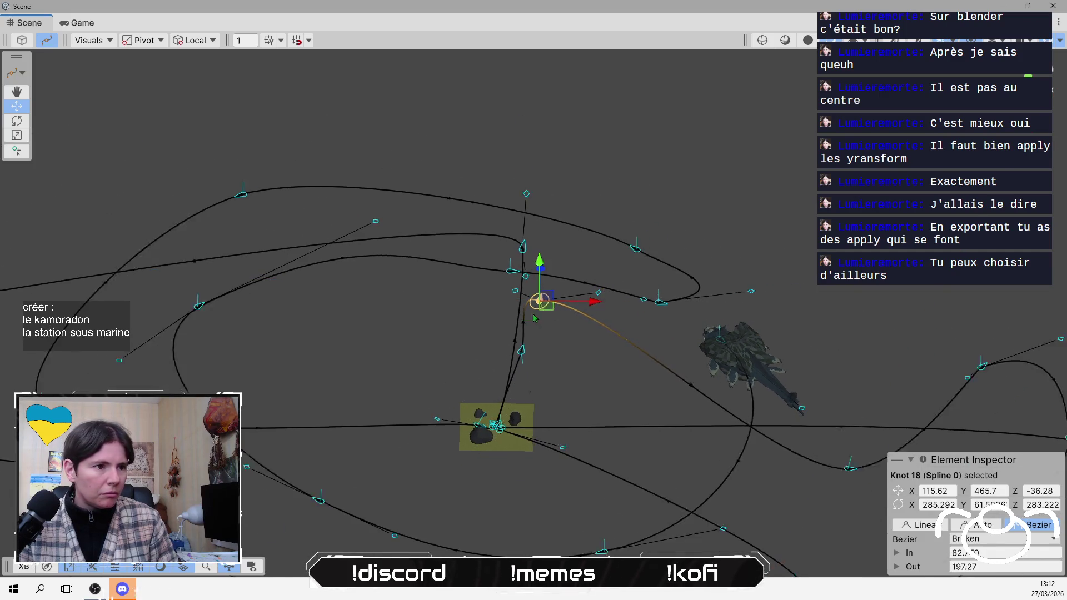
{"action": "scroll", "coordinate": [511, 304], "scroll_direction": "up", "scroll_amount": 5}
{"action": "scroll", "coordinate": [510, 304], "scroll_direction": "up", "scroll_amount": 2}
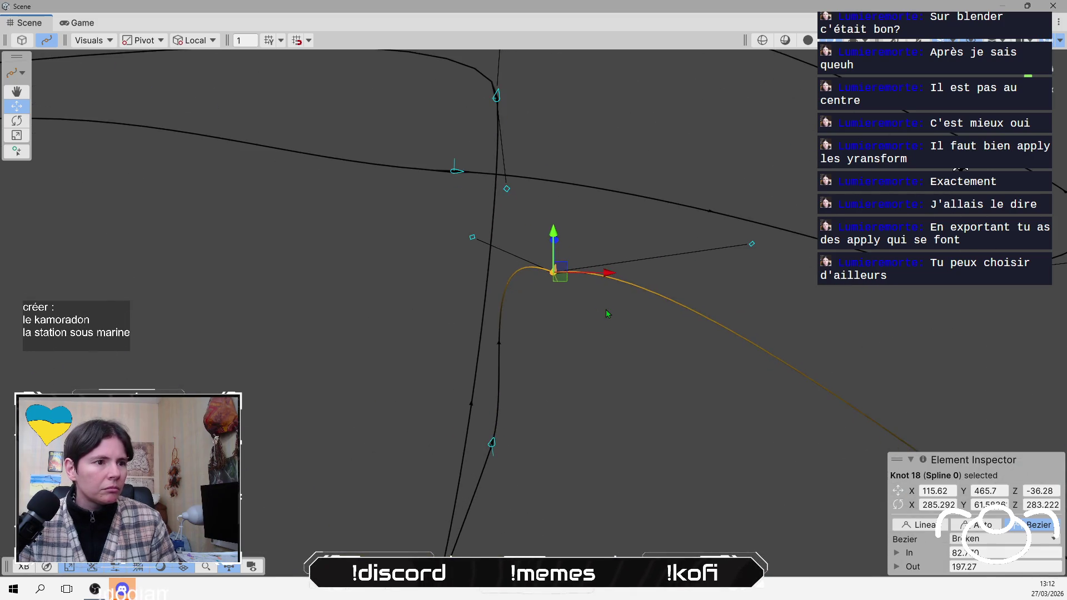
{"action": "mouse_move", "coordinate": [745, 251]}
{"action": "left_mouse_down"}
{"action": "mouse_move", "coordinate": [736, 315]}
{"action": "mouse_move", "coordinate": [706, 337]}
{"action": "left_mouse_up"}
{"action": "scroll", "coordinate": [552, 382], "scroll_direction": "down", "scroll_amount": 6}
- Move a nearby knot and adjust a tangent to smooth the upper loop curve
{"action": "left_click_drag", "start_coordinate": [672, 87], "coordinate": [745, 46]}
{"action": "left_click_drag", "start_coordinate": [715, 132], "coordinate": [661, 142]}
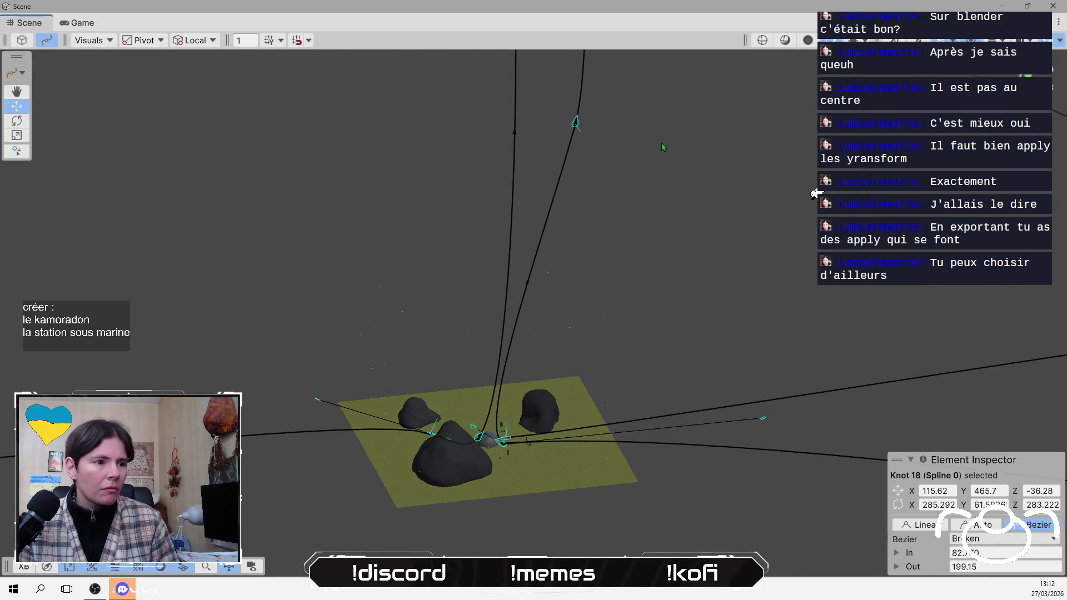
{"action": "mouse_move", "coordinate": [571, 119]}
{"action": "left_mouse_down"}
{"action": "mouse_move", "coordinate": [588, 111]}
{"action": "mouse_move", "coordinate": [548, 539]}
{"action": "left_mouse_up"}
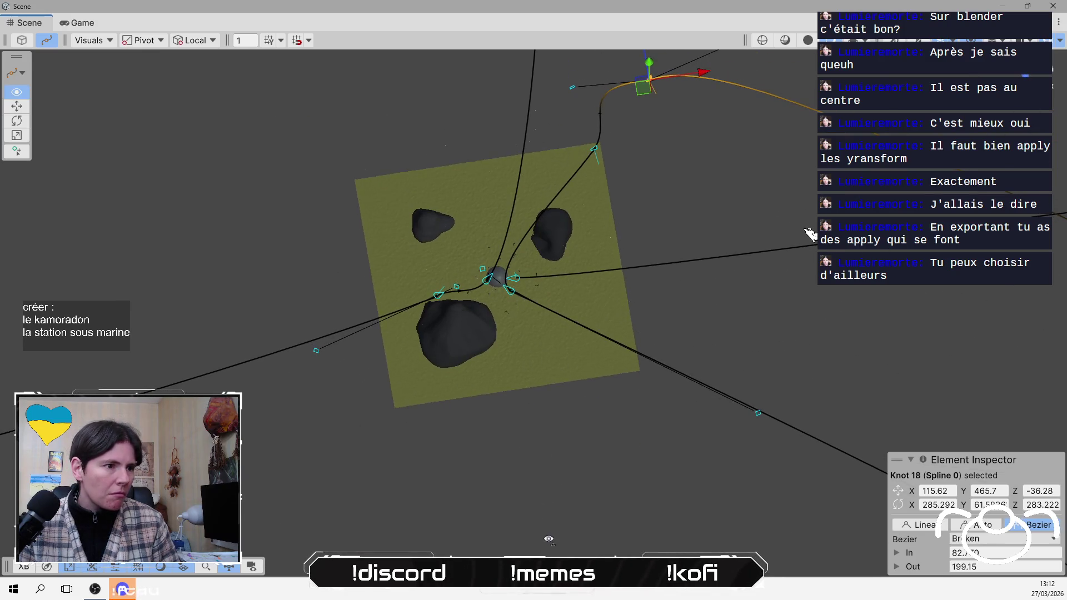
{"action": "left_click_drag", "start_coordinate": [316, 351], "coordinate": [295, 303]}
{"action": "mouse_move", "coordinate": [507, 345]}
{"action": "left_mouse_down"}
{"action": "mouse_move", "coordinate": [430, 96]}
{"action": "mouse_move", "coordinate": [633, 173]}
{"action": "left_mouse_up"}
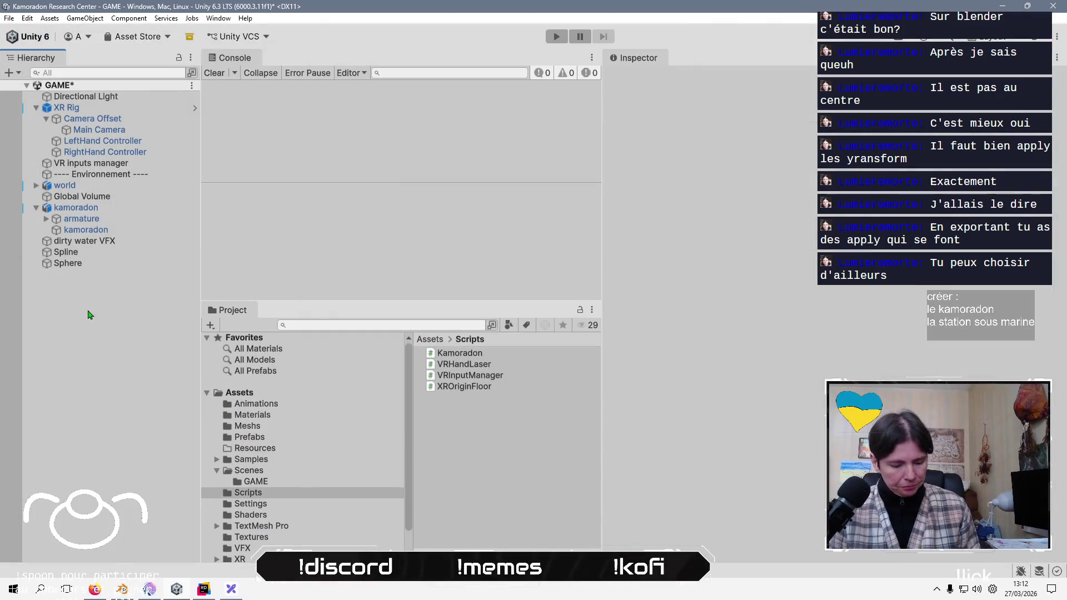
- Show Camera Offset's Transform in the Inspector and raise the splitter to enlarge the Game view
{"action": "left_click", "coordinate": [122, 120]}
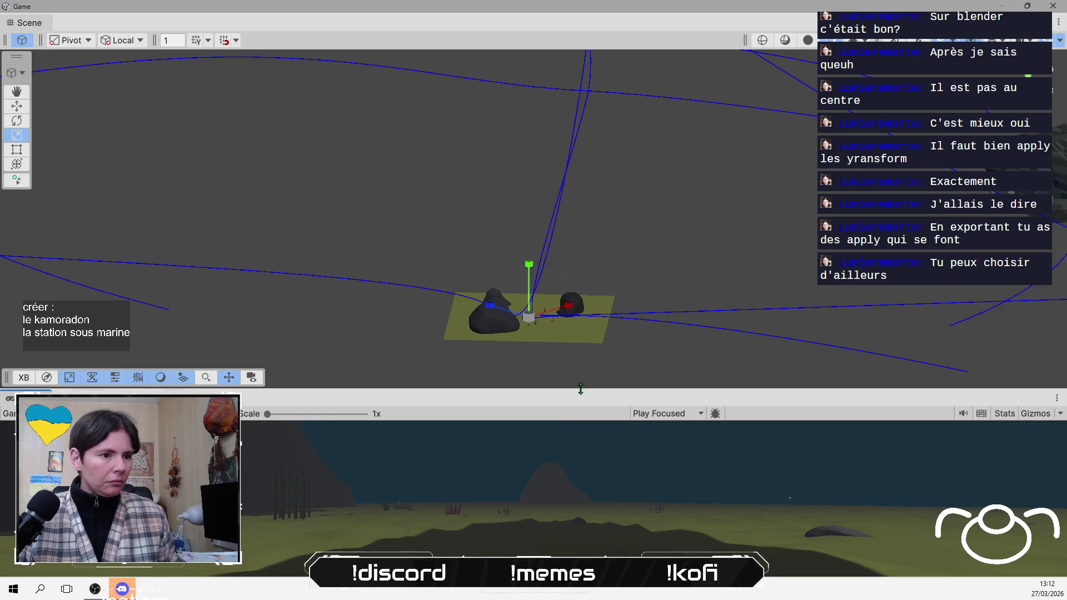
{"action": "mouse_move", "coordinate": [580, 389]}
{"action": "left_mouse_down"}
{"action": "mouse_move", "coordinate": [576, 245]}
{"action": "mouse_move", "coordinate": [587, 297]}
{"action": "left_mouse_up"}
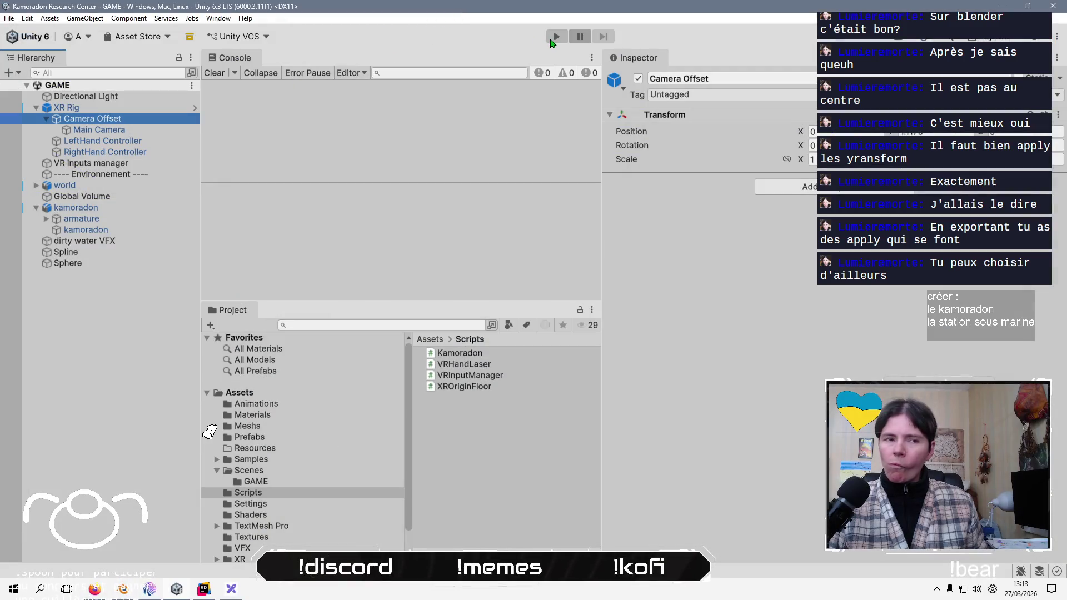
{"action": "left_click", "coordinate": [554, 40]}
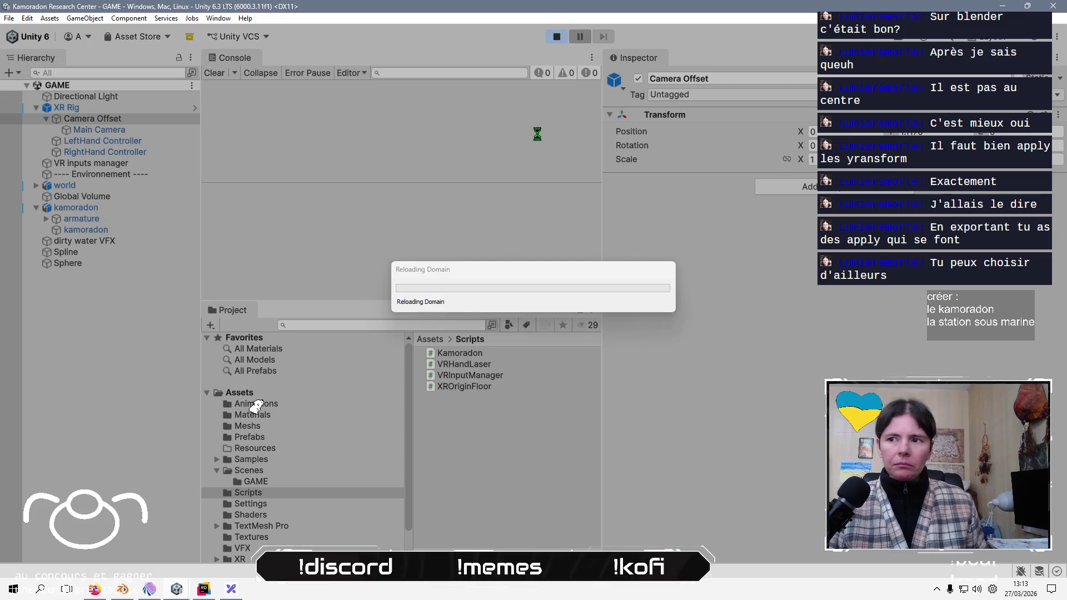
- Check the stream chat, then select Camera Offset in the Hierarchy during play mode
{"action": "key", "text": "alt+Tab"}
{"action": "key", "text": "alt+Tab"}
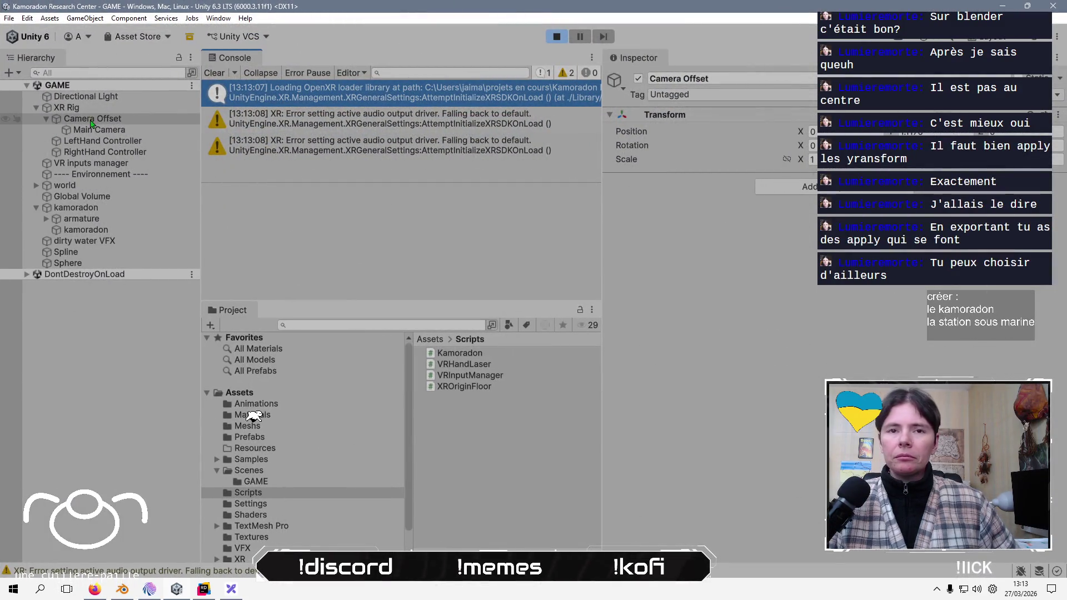
{"action": "left_click", "coordinate": [89, 118]}
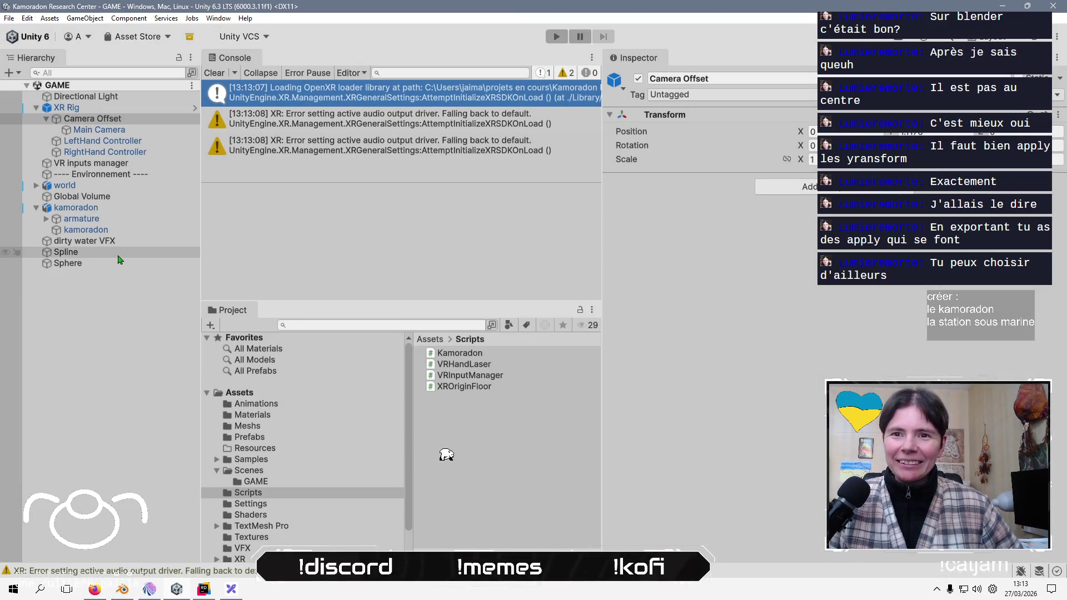
- Change the kamoradon's Spline Animate Forward Axis to a different axis
{"action": "left_click", "coordinate": [84, 253]}
{"action": "left_click", "coordinate": [139, 211]}
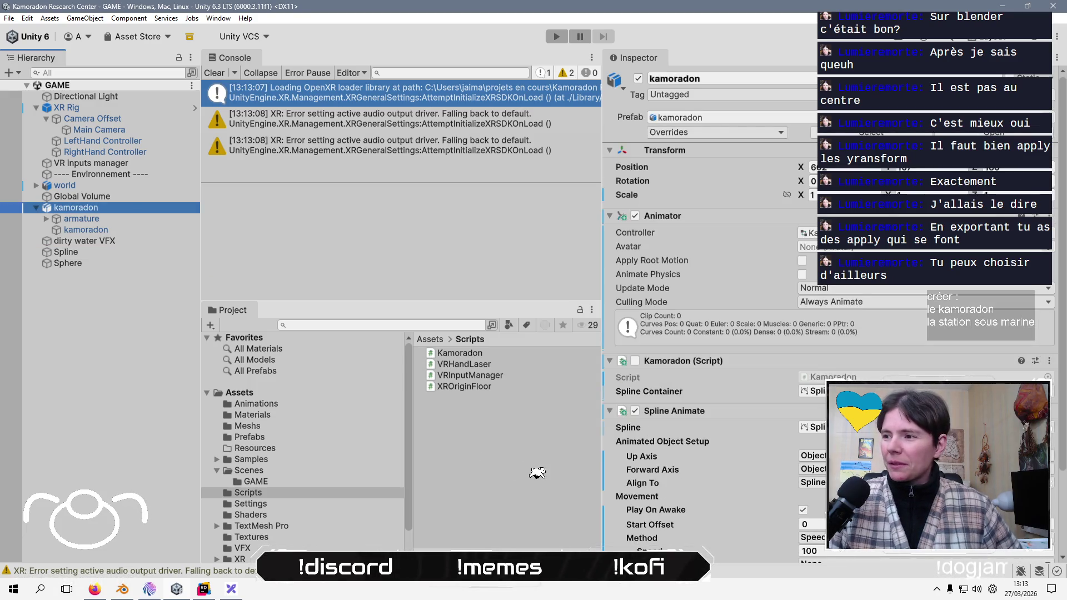
{"action": "left_click", "coordinate": [813, 469]}
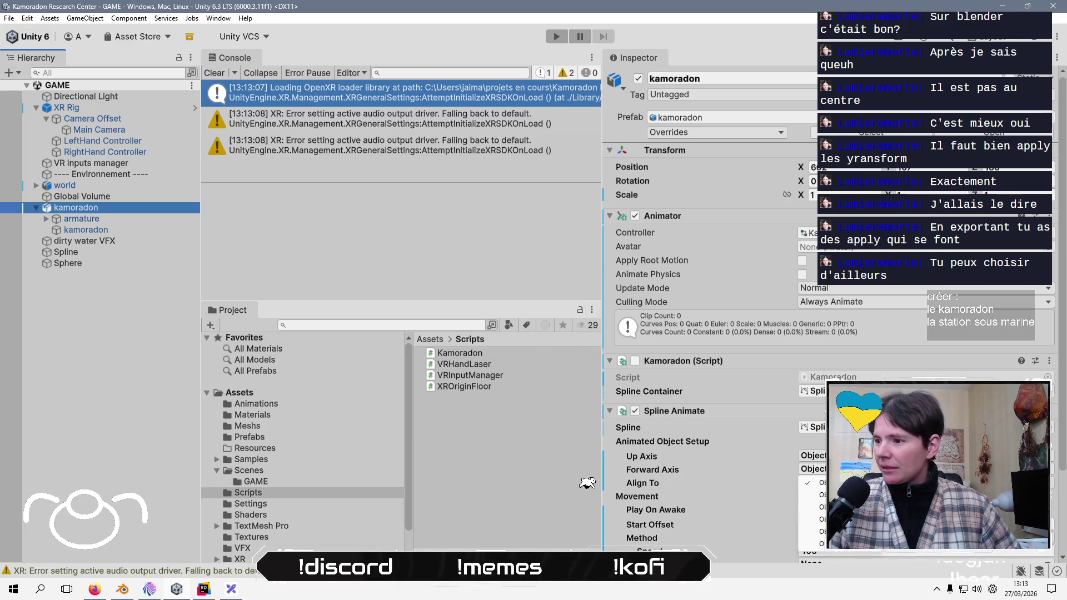
{"action": "left_click", "coordinate": [812, 519]}
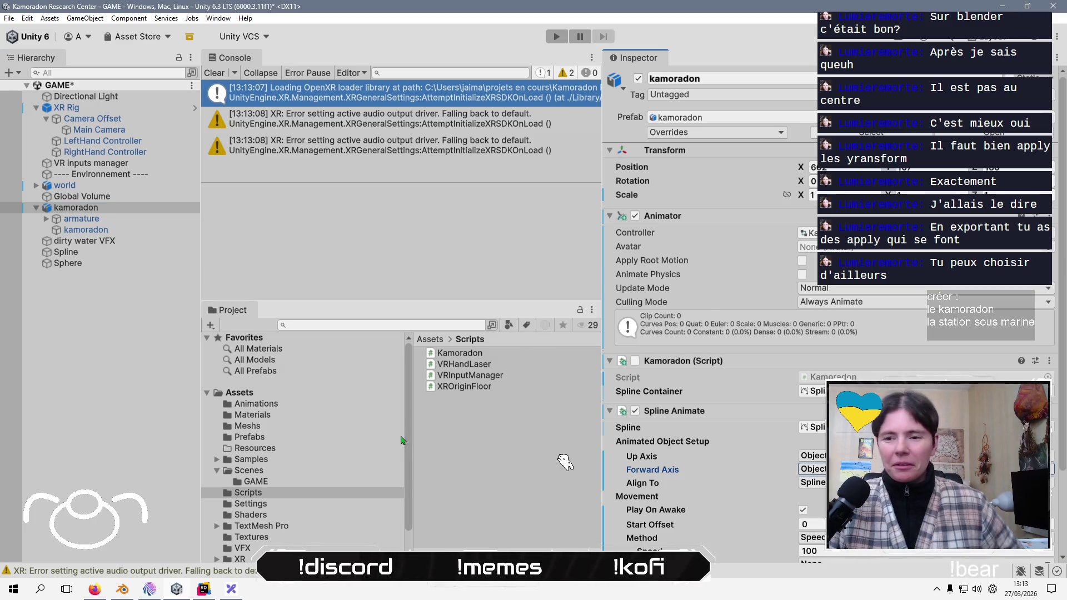
- Deselect the kamoradon, save the scene, and enter play mode to test the animation
{"action": "left_click", "coordinate": [120, 386]}
{"action": "key", "text": "ctrl+s"}
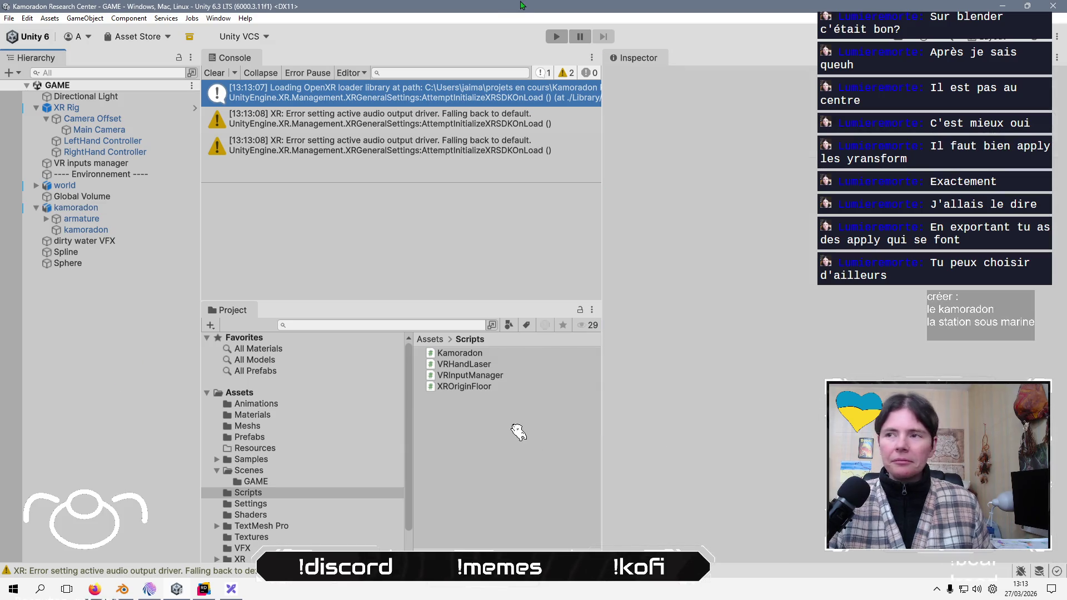
{"action": "key", "text": "ctrl+p"}
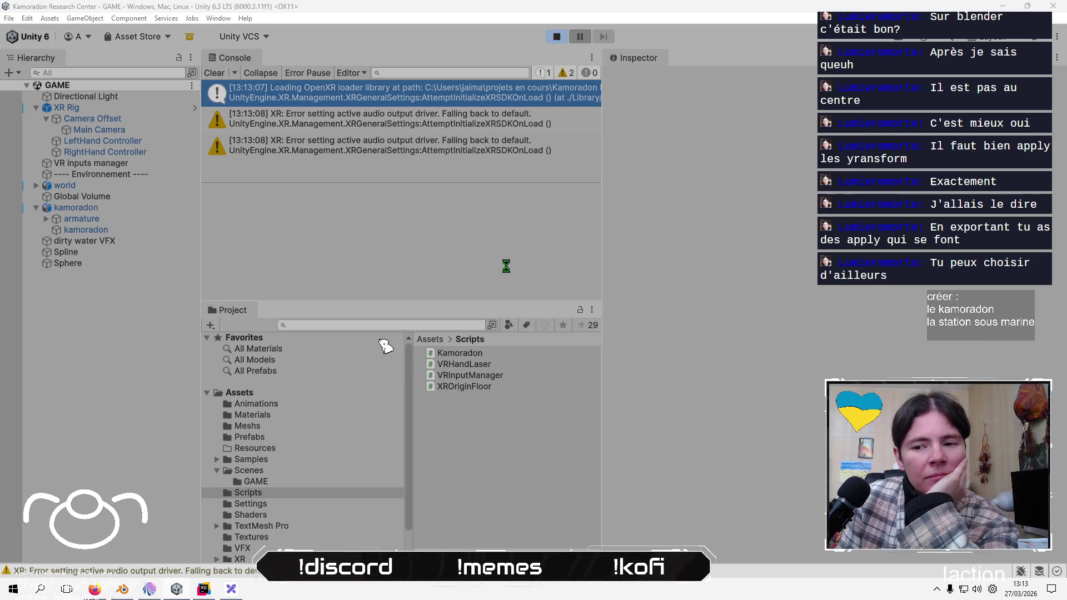
- Select the XR Rig to inspect its Transform and XR Origin Floor settings during play
{"action": "left_click", "coordinate": [74, 107]}
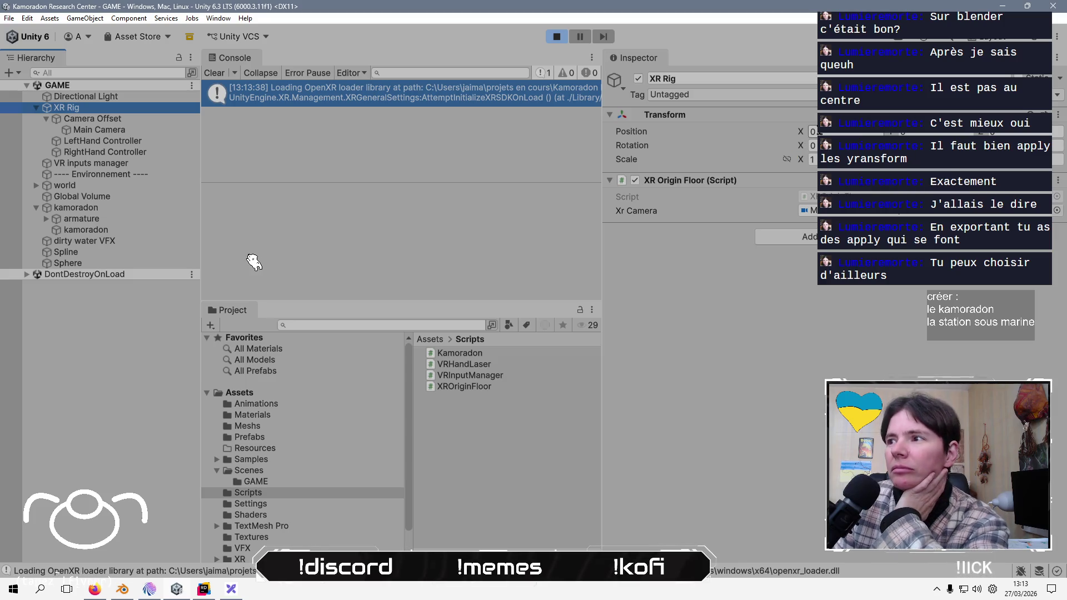
{"action": "left_click", "coordinate": [222, 242]}
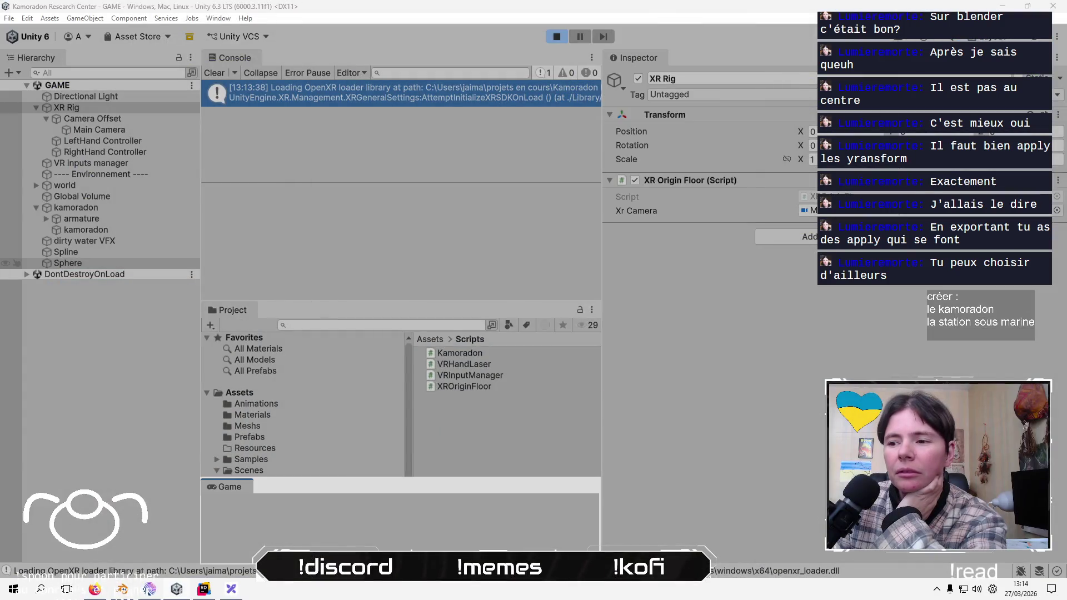
- Dock the Game view at the bottom, enlarge it, and tilt the XR Rig's Rotation X upward
{"action": "mouse_move", "coordinate": [592, 373]}
{"action": "left_mouse_down"}
{"action": "mouse_move", "coordinate": [543, 320]}
{"action": "mouse_move", "coordinate": [389, 529]}
{"action": "left_mouse_up"}
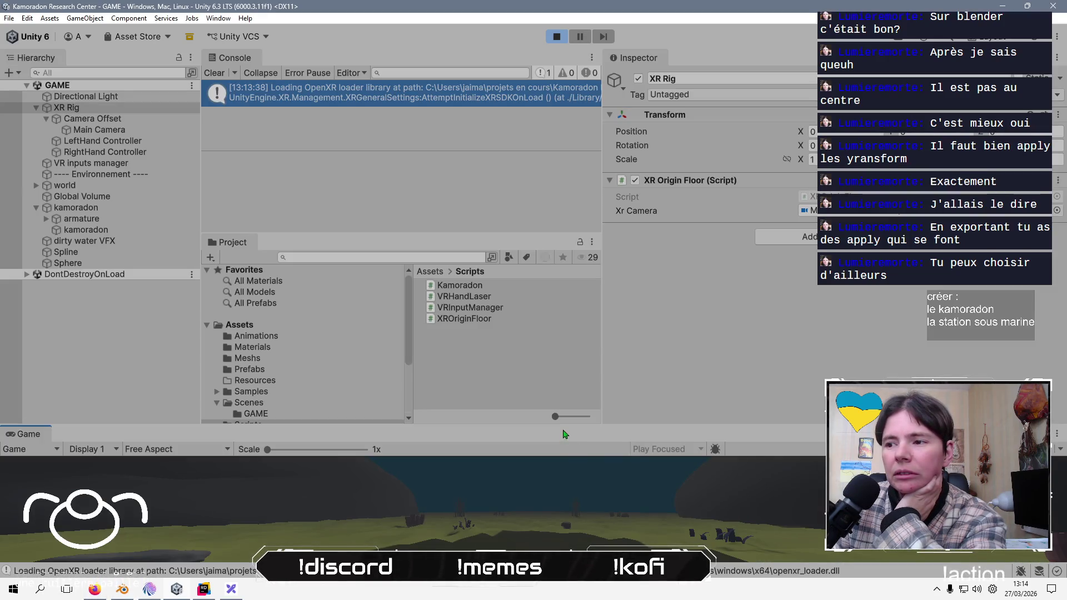
{"action": "left_click_drag", "start_coordinate": [564, 426], "coordinate": [563, 209]}
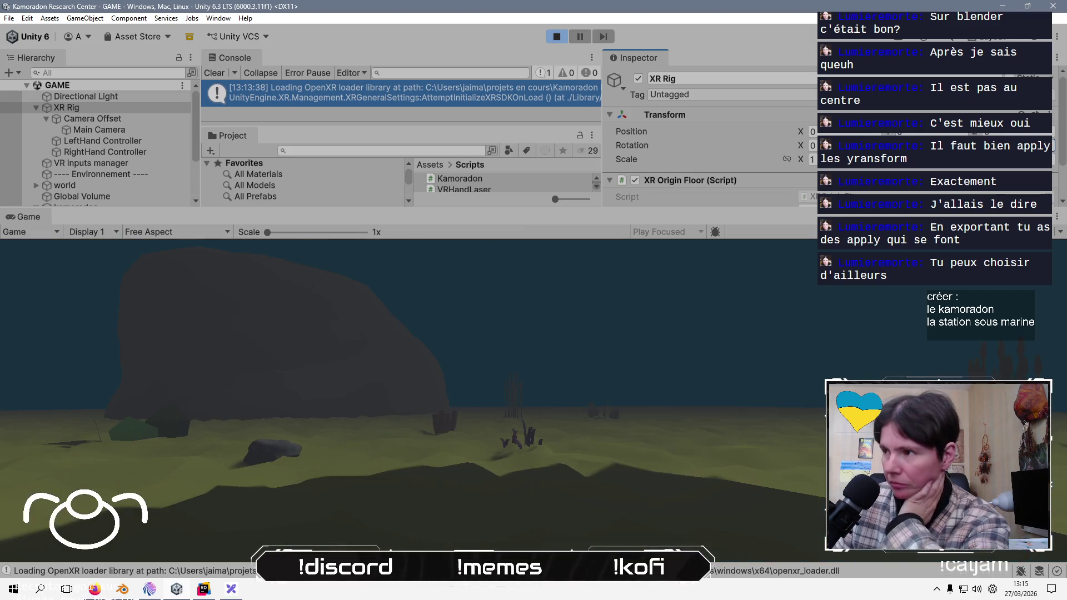
{"action": "mouse_move", "coordinate": [805, 150]}
{"action": "left_mouse_down"}
{"action": "mouse_move", "coordinate": [185, 116]}
{"action": "mouse_move", "coordinate": [290, 67]}
{"action": "left_mouse_up"}
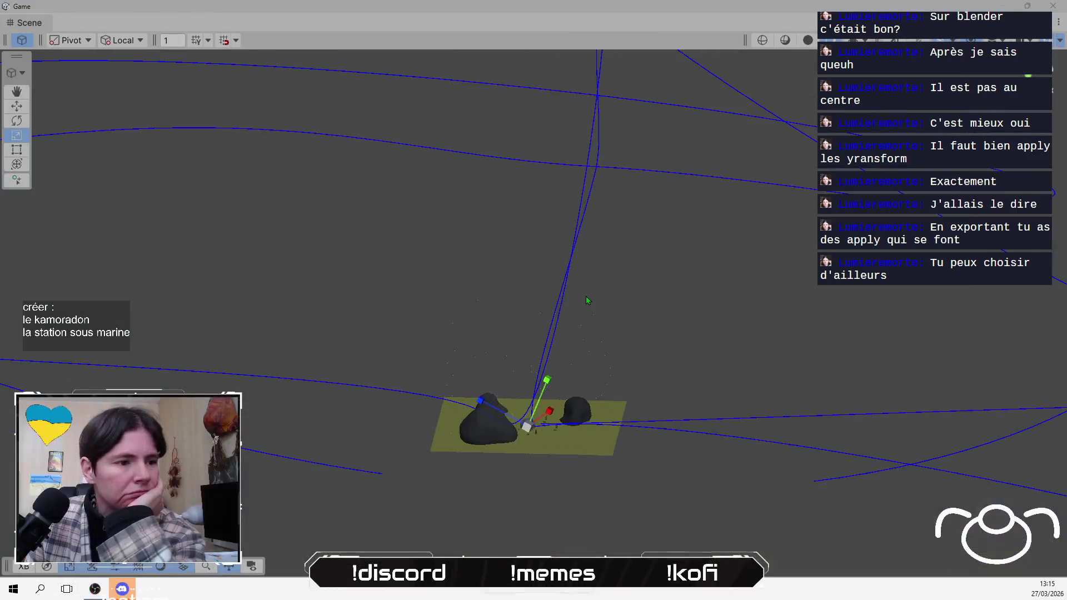
- Watch the underwater seabed scene through the game camera in Play mode, then stop playback
{"action": "scroll", "coordinate": [586, 296], "scroll_direction": "down", "scroll_amount": 4}
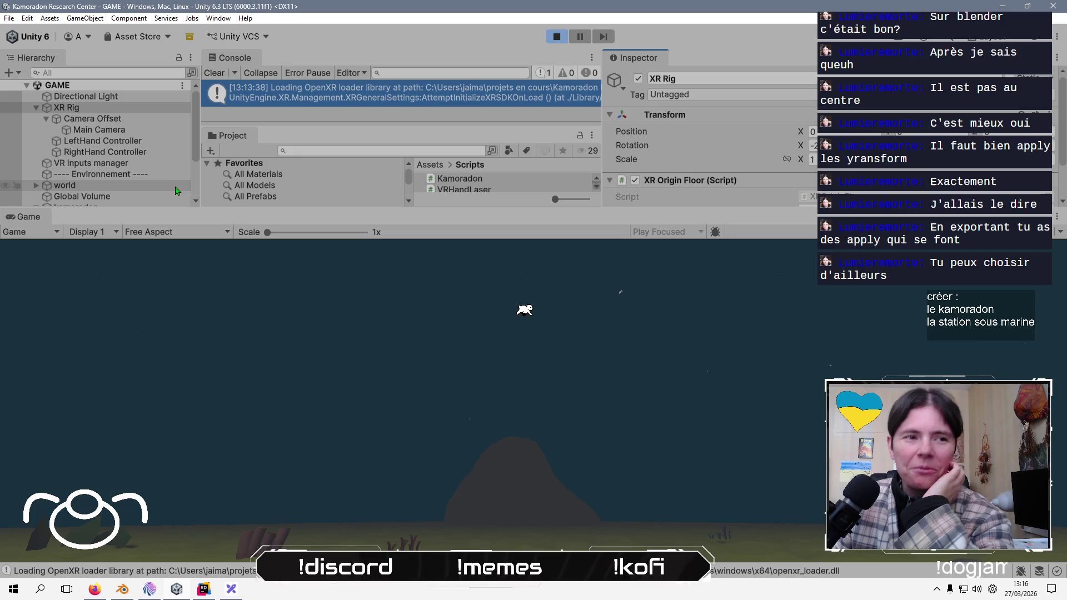
{"action": "left_click", "coordinate": [550, 40]}
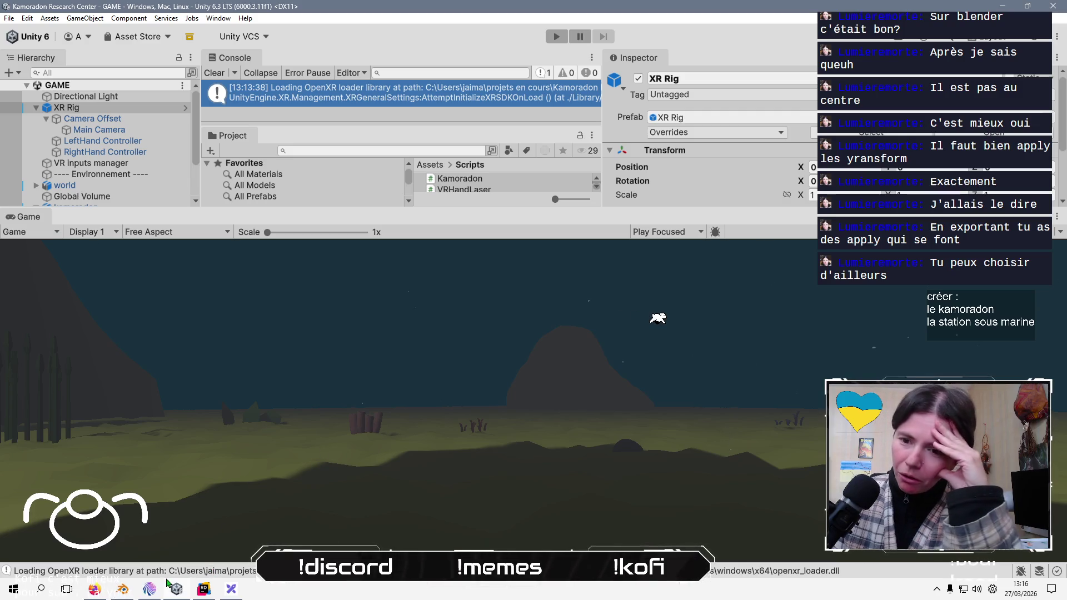
- Switch back and forth between the Mix It Up stream chat and the Unity Editor
{"action": "left_click", "coordinate": [149, 590]}
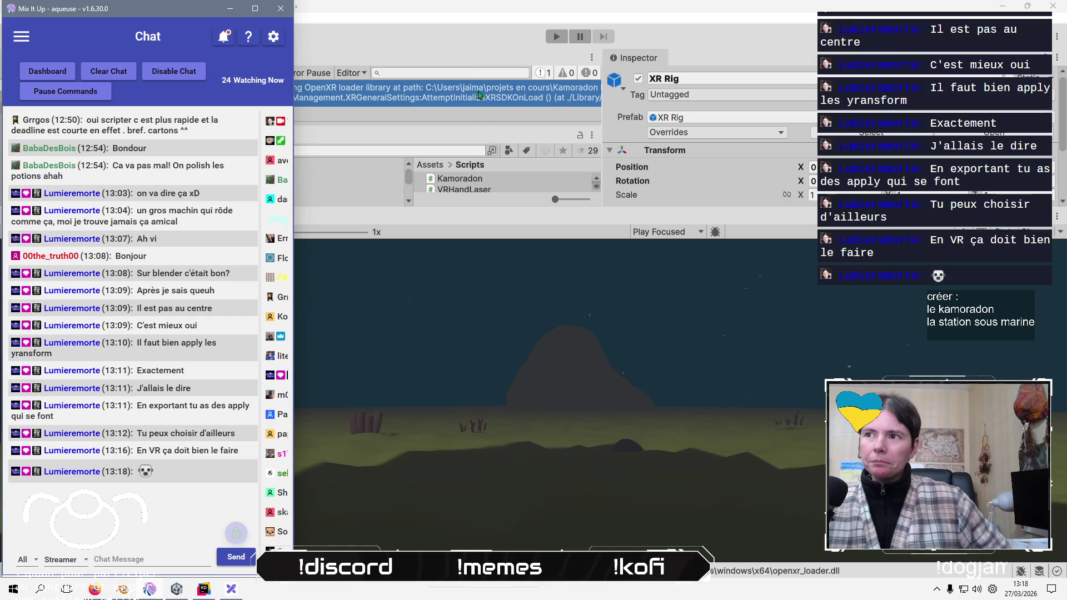
{"action": "left_click", "coordinate": [477, 58]}
{"action": "left_click", "coordinate": [149, 589]}
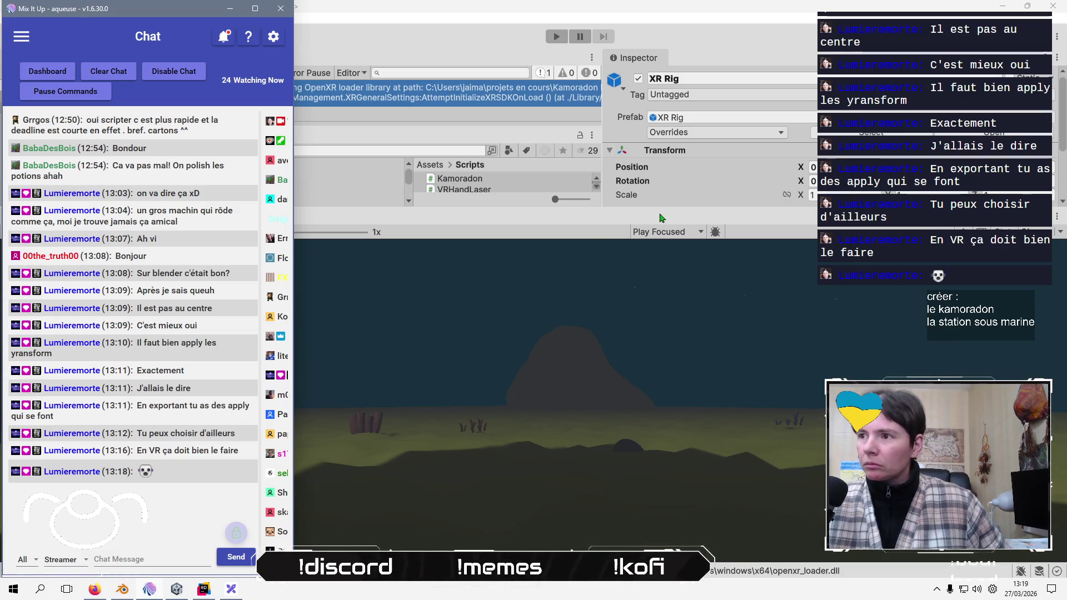
{"action": "left_click", "coordinate": [333, 128]}
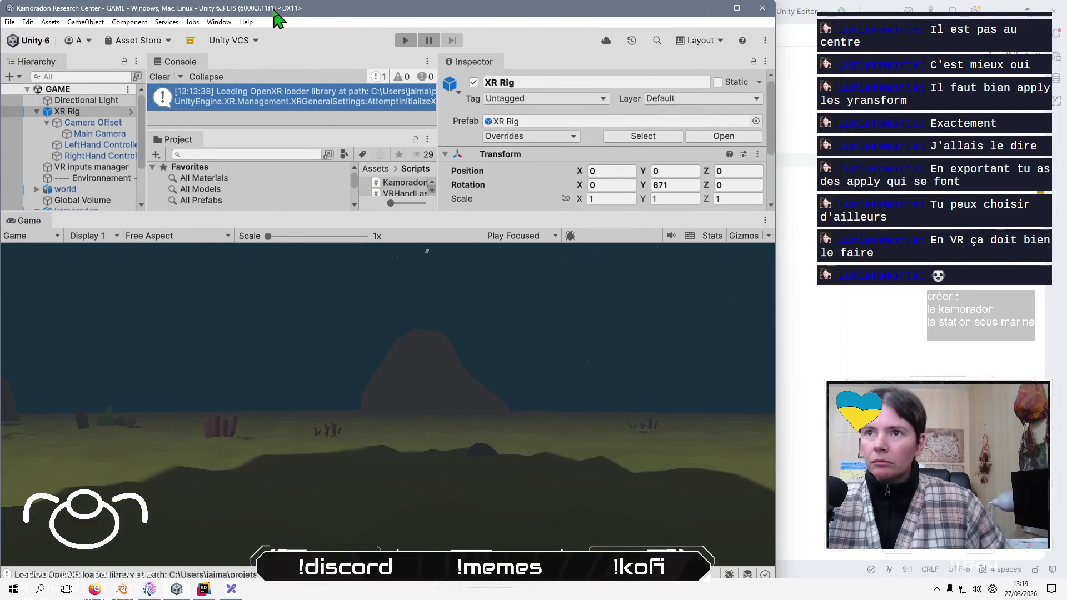
- Move Unity aside to uncover the chat, check the Spline's knots, then select kamoradon's Spline Animate settings
{"action": "mouse_move", "coordinate": [276, 12]}
{"action": "left_mouse_down"}
{"action": "mouse_move", "coordinate": [500, 36]}
{"action": "mouse_move", "coordinate": [558, 19]}
{"action": "left_mouse_up"}
{"action": "scroll", "coordinate": [363, 169], "scroll_direction": "down", "scroll_amount": 2}
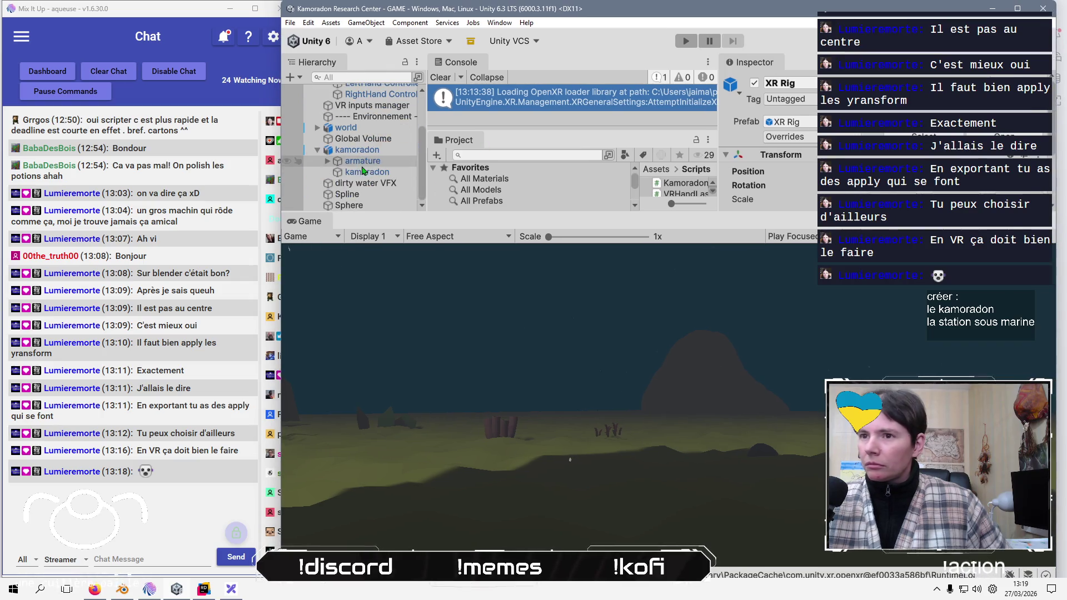
{"action": "left_click", "coordinate": [361, 195]}
{"action": "left_click_drag", "start_coordinate": [767, 326], "coordinate": [767, 407]}
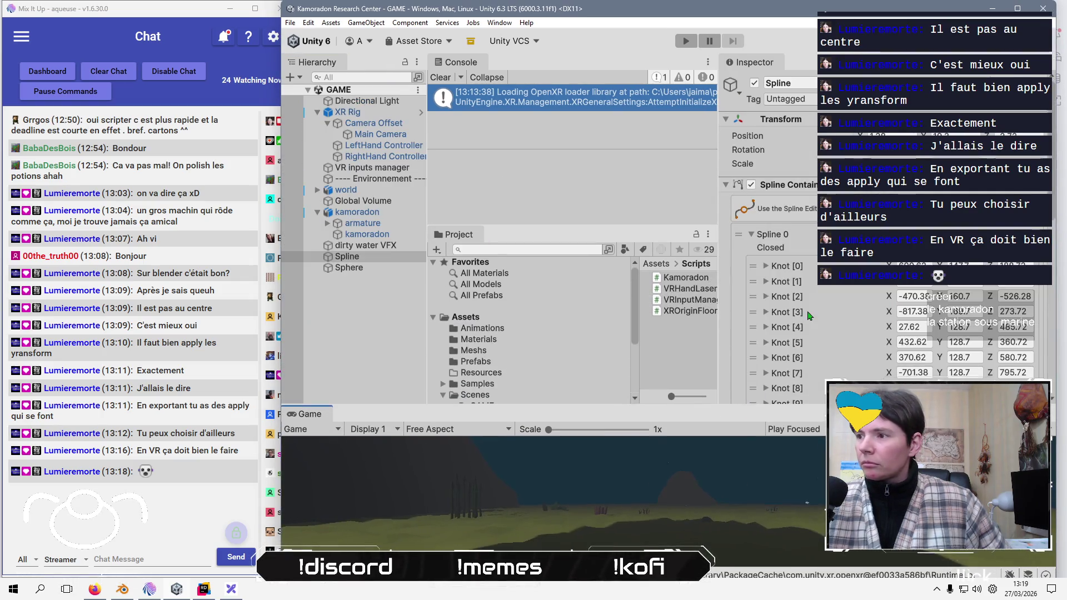
{"action": "scroll", "coordinate": [767, 333], "scroll_direction": "down", "scroll_amount": 10}
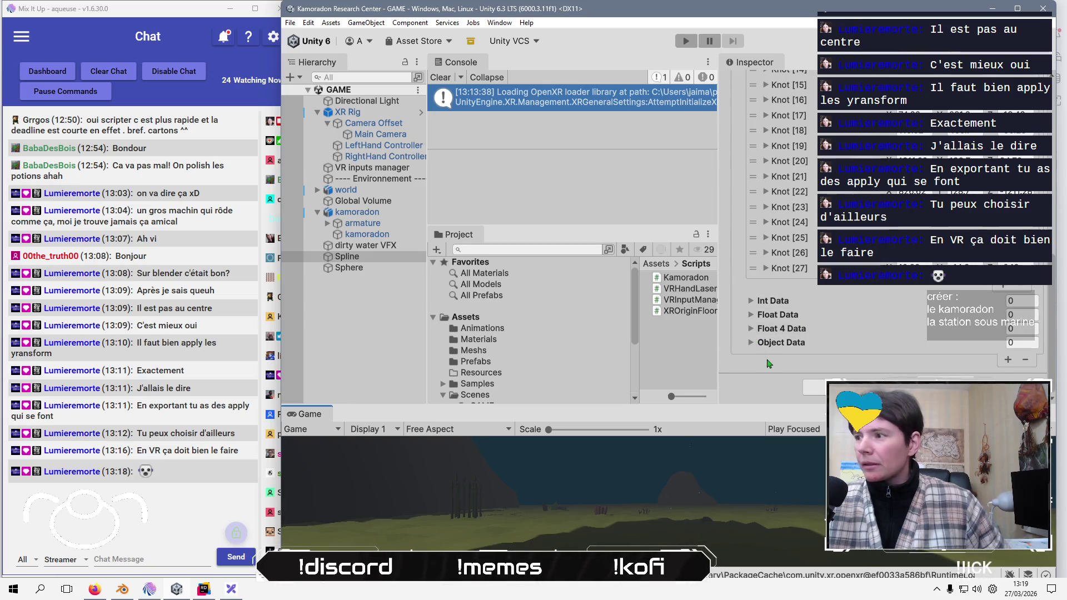
{"action": "left_click", "coordinate": [356, 211]}
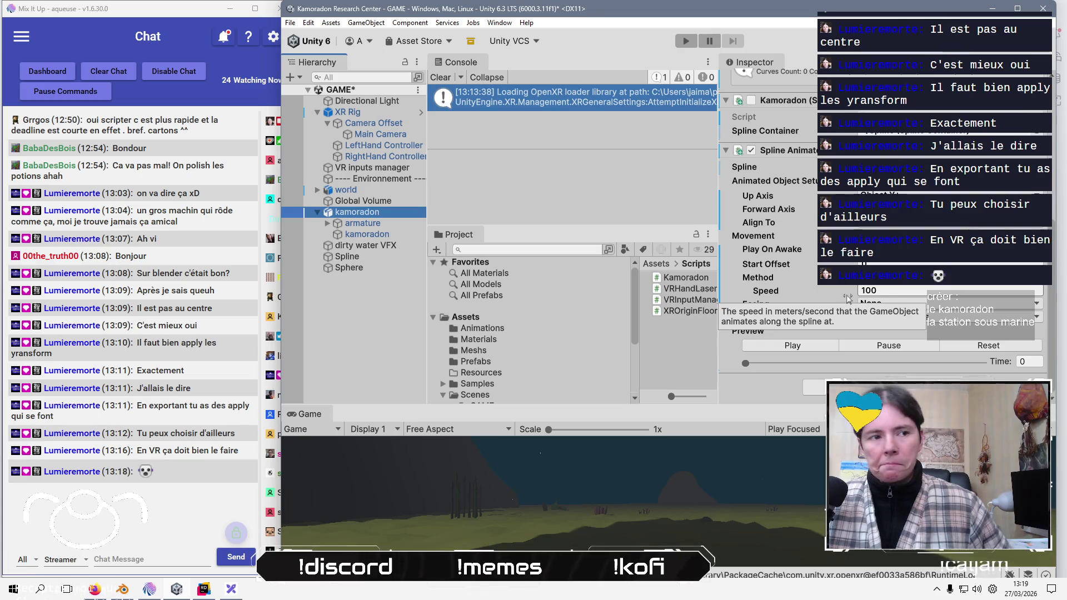
- Scrub the kamoradon's Preview Time partway and edit the Spline Animate Speed value
{"action": "left_click_drag", "start_coordinate": [746, 364], "coordinate": [767, 365]}
{"action": "left_click", "coordinate": [889, 291]}
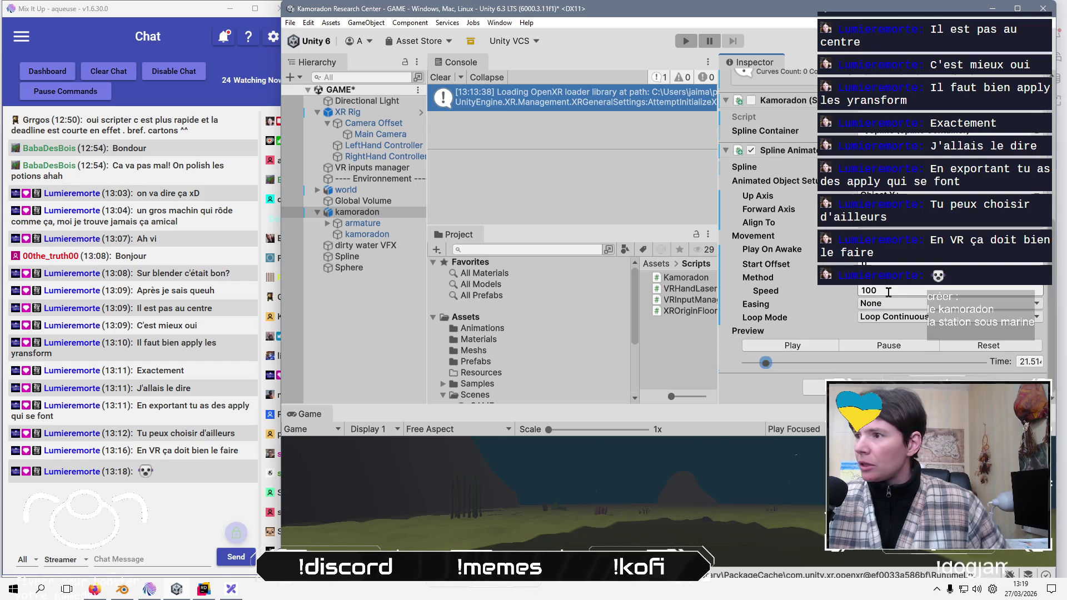
{"action": "left_click", "coordinate": [890, 291]}
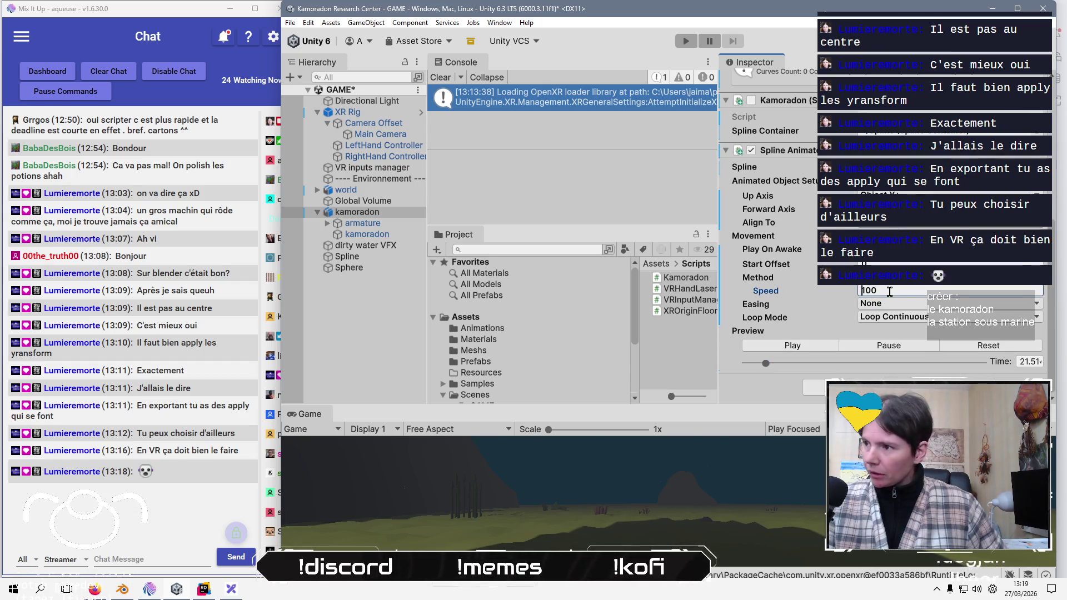
{"action": "key", "text": "BackSpace"}
{"action": "key", "text": "BackSpace"}
{"action": "key", "text": "BackSpace"}
{"action": "type", "text": "0"}
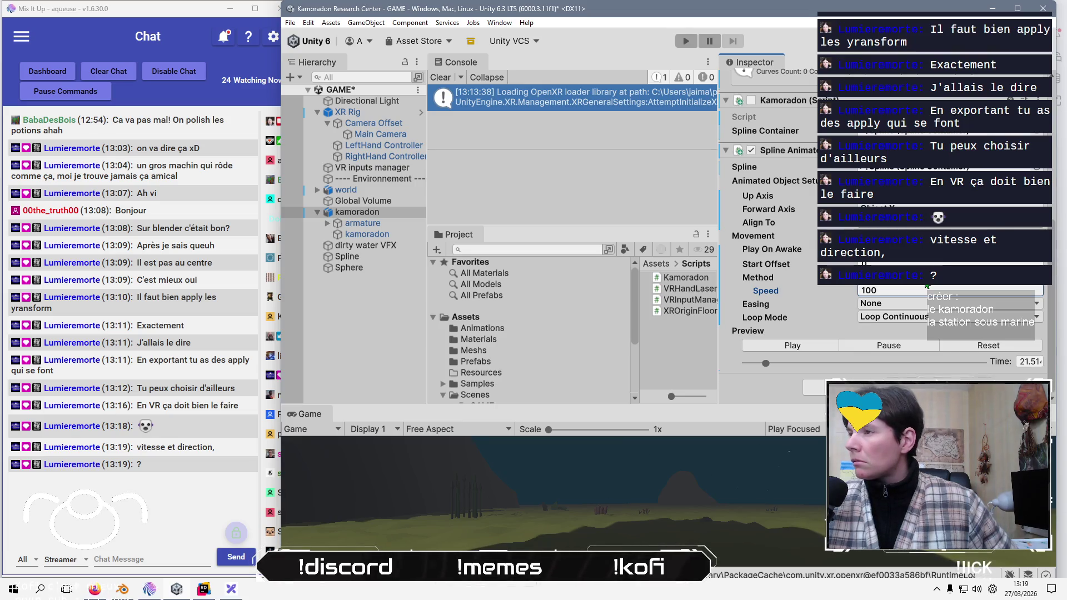
- Scrub the preview further along the path to 3.290 and float the Inspector beside a large Scene view
{"action": "left_click_drag", "start_coordinate": [766, 365], "coordinate": [784, 367]}
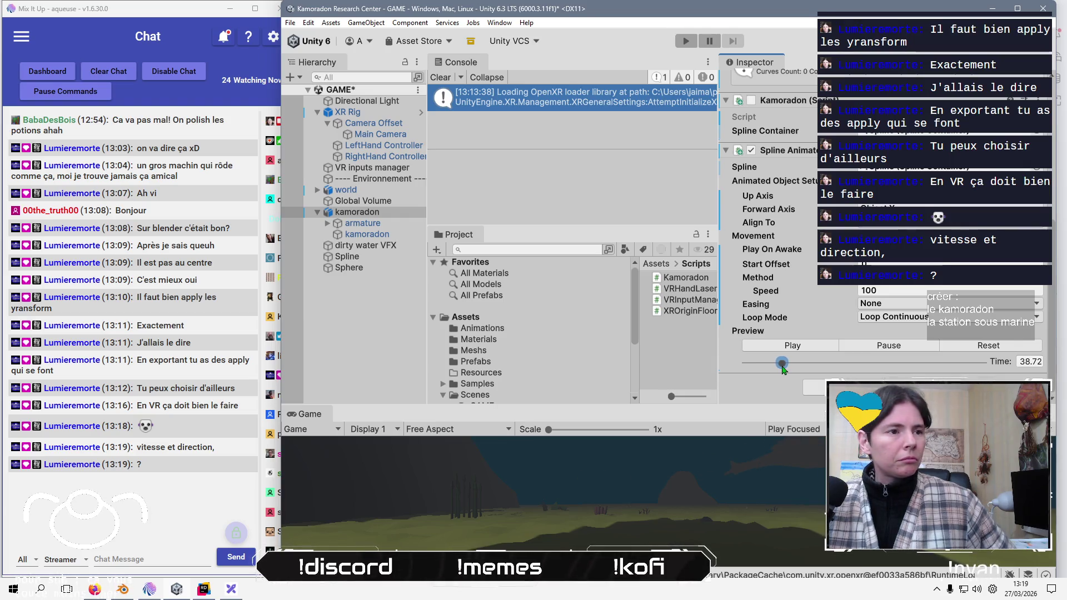
{"action": "mouse_move", "coordinate": [782, 368]}
{"action": "left_mouse_down"}
{"action": "mouse_move", "coordinate": [766, 367]}
{"action": "mouse_move", "coordinate": [827, 374]}
{"action": "mouse_move", "coordinate": [749, 364]}
{"action": "left_mouse_up"}
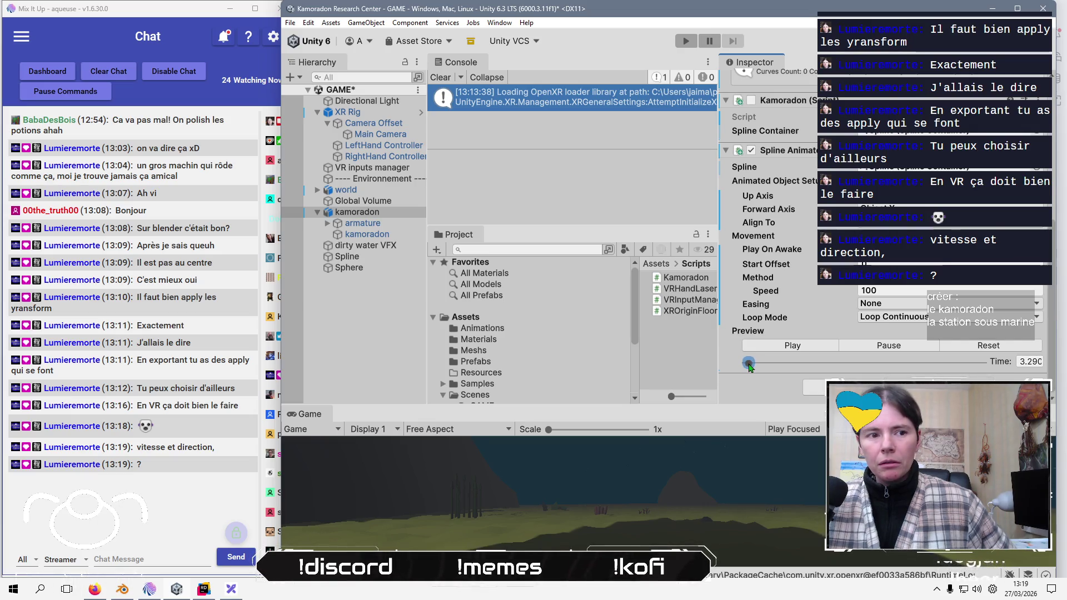
{"action": "left_click_drag", "start_coordinate": [751, 71], "coordinate": [173, 89]}
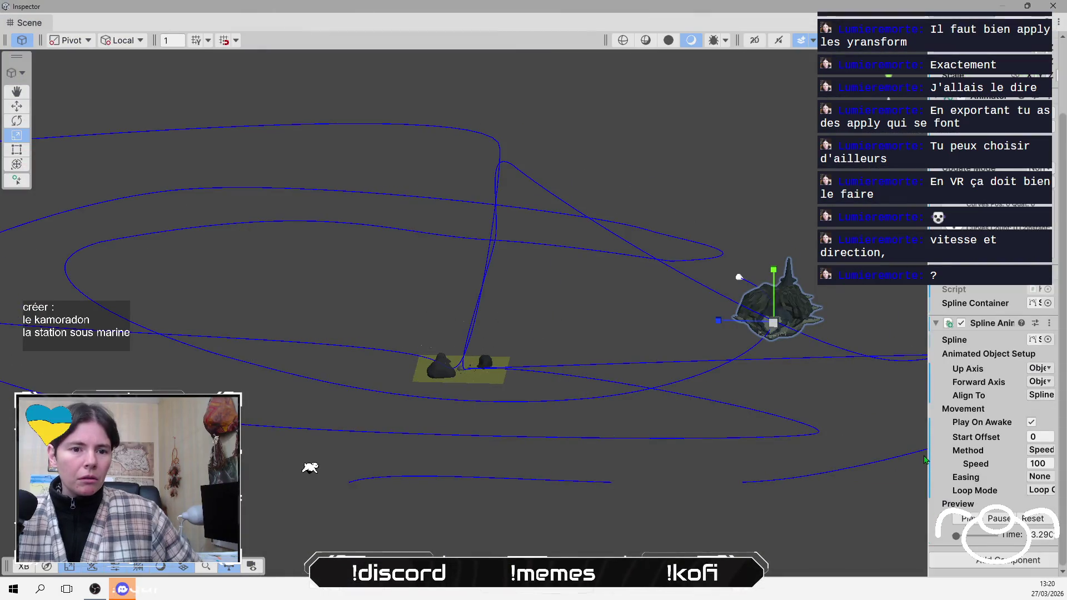
- Widen the Inspector, slide the kamoradon along the blue spline, then switch the stream to the petite pause screen
{"action": "left_click_drag", "start_coordinate": [925, 478], "coordinate": [815, 460]}
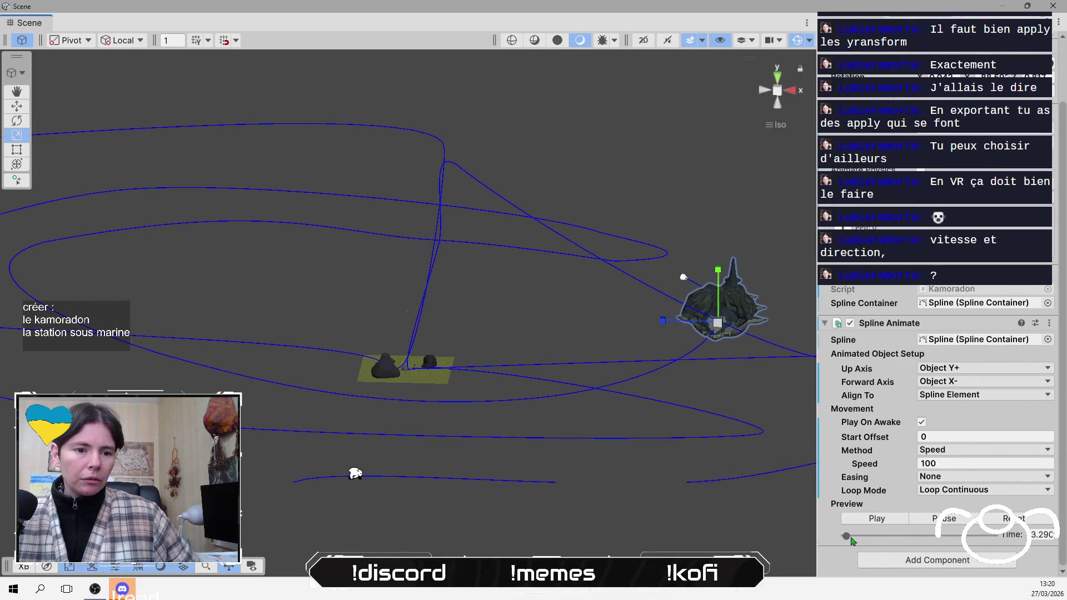
{"action": "left_click_drag", "start_coordinate": [851, 537], "coordinate": [849, 542]}
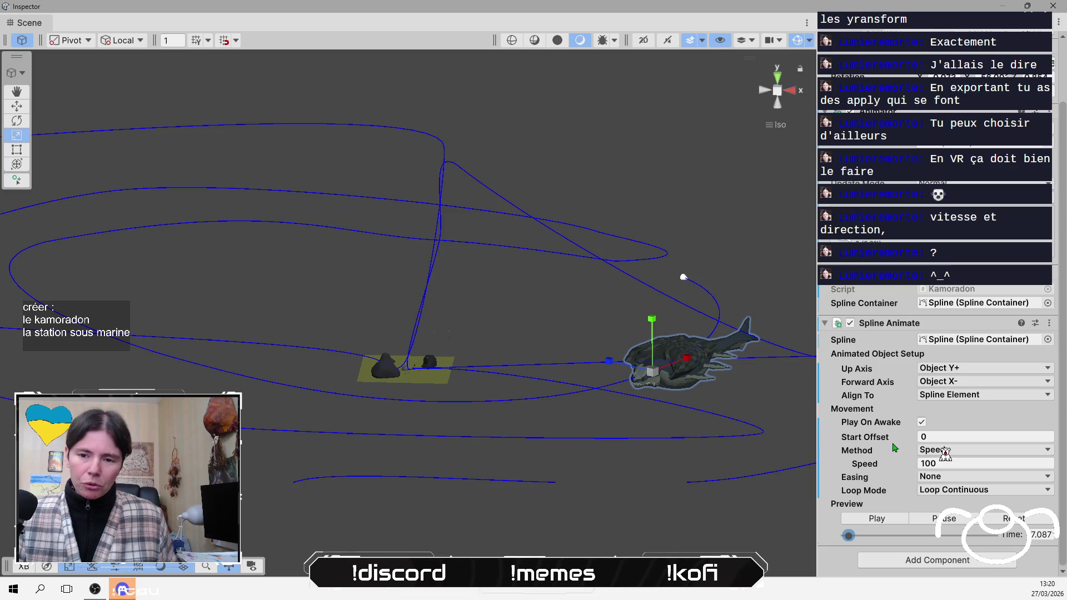
{"action": "left_click", "coordinate": [103, 588]}
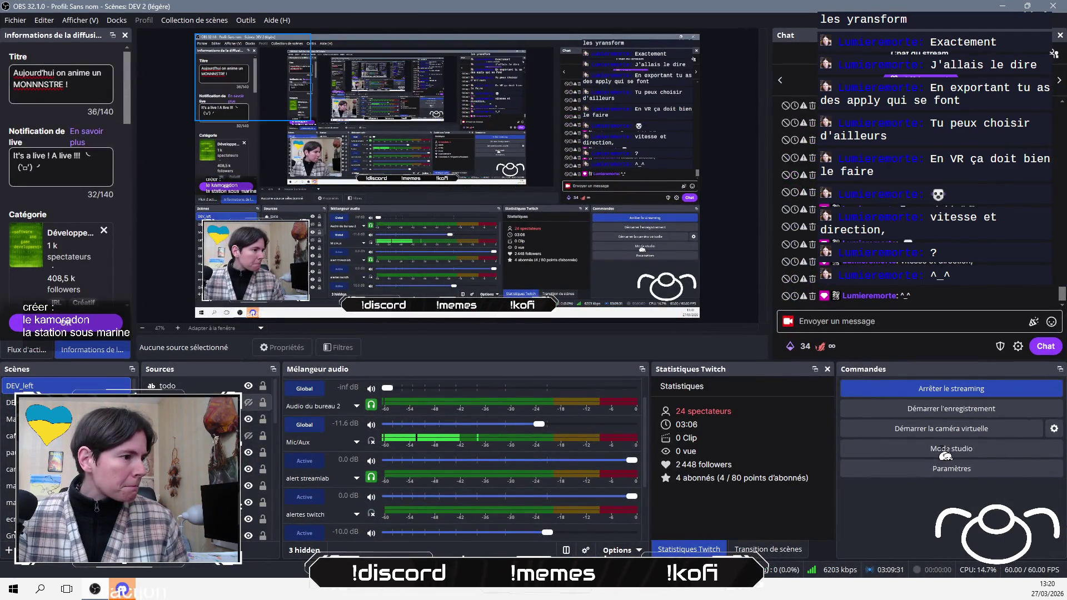
{"action": "key", "text": "F1"}
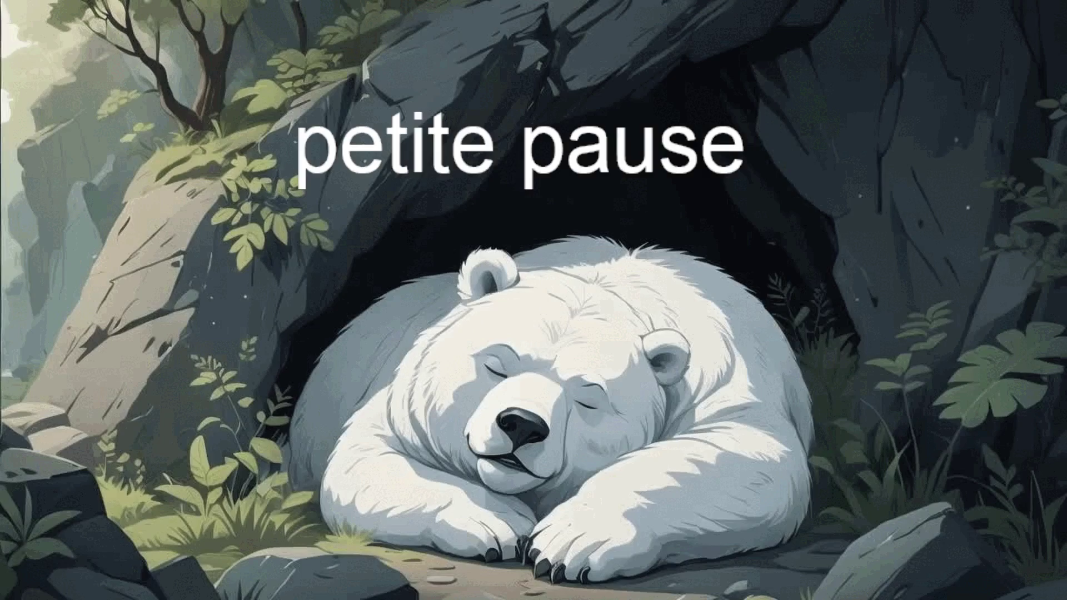
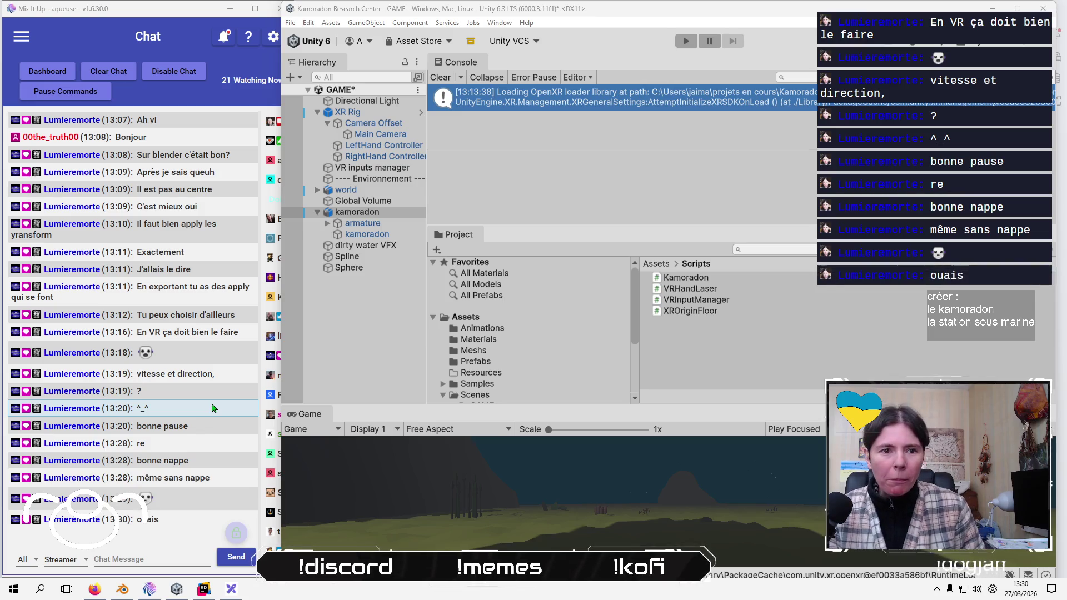
- Bring Firefox forward, pass through the Gemini and Spline tabs, and load the YouTube home page
{"action": "mouse_move", "coordinate": [92, 592]}
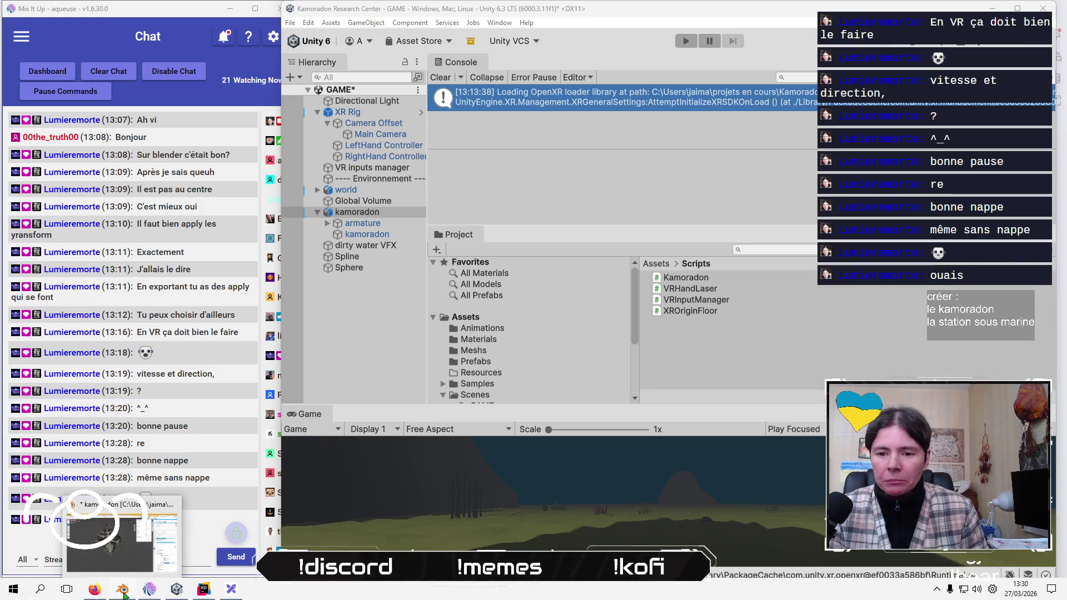
{"action": "left_click", "coordinate": [93, 592]}
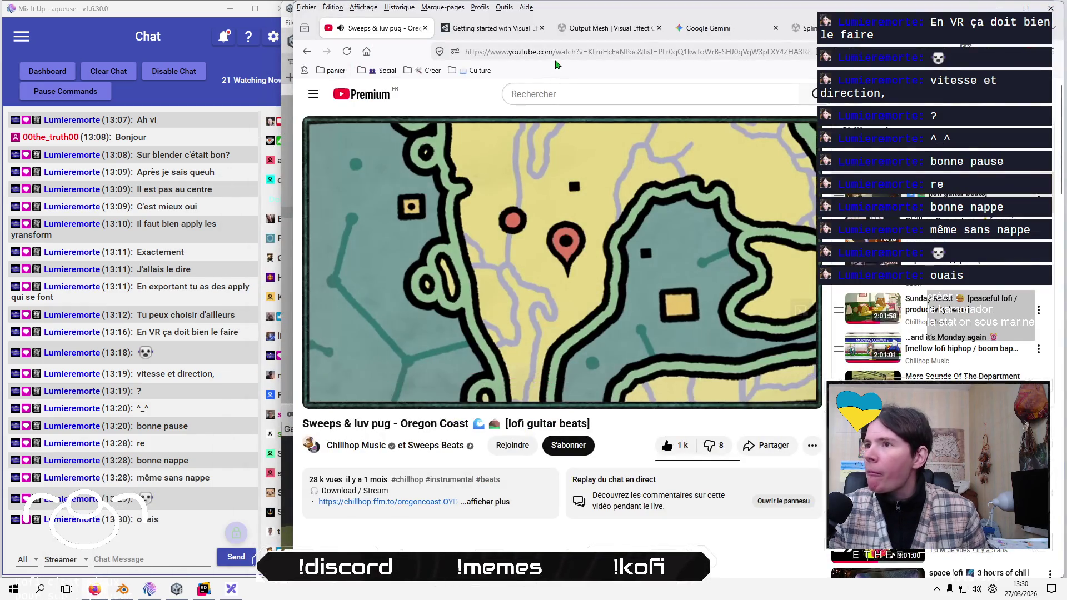
{"action": "left_click", "coordinate": [731, 34]}
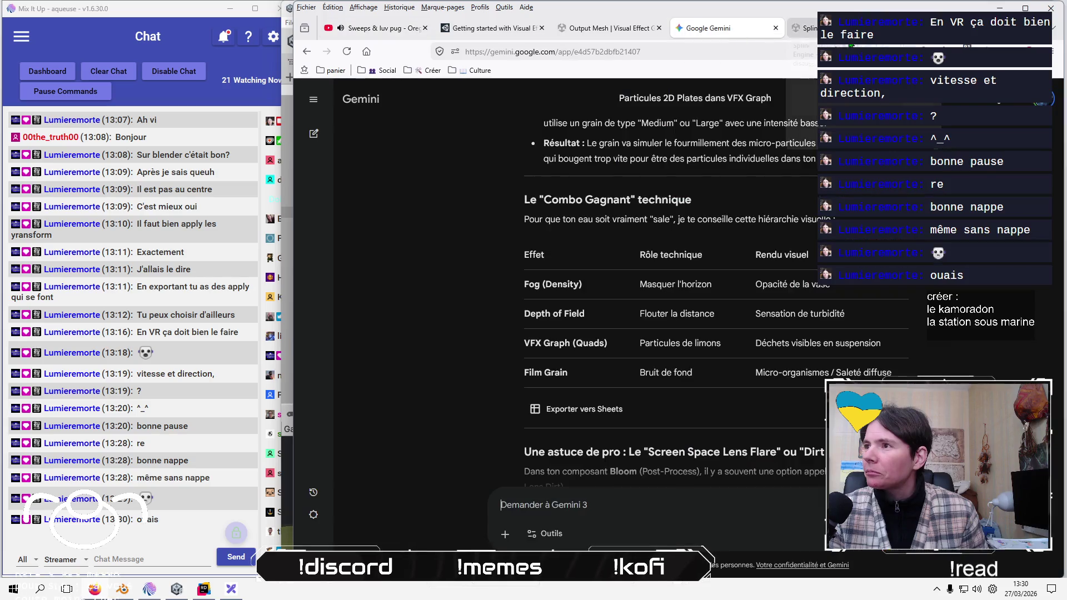
{"action": "left_click", "coordinate": [828, 28]}
{"action": "left_click", "coordinate": [751, 50]}
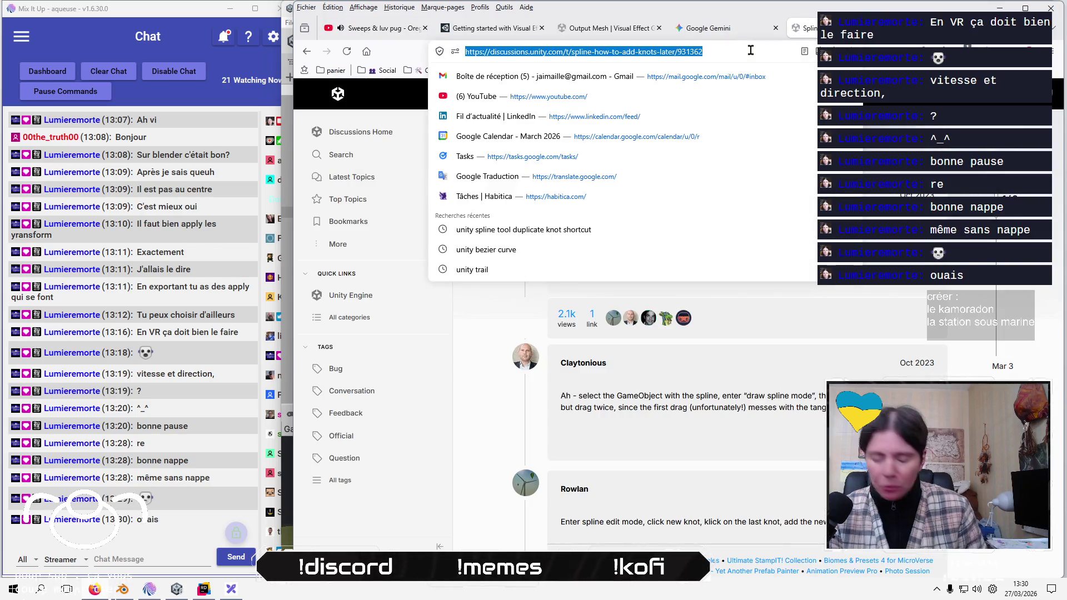
{"action": "key", "text": "Down"}
{"action": "key", "text": "Down"}
{"action": "key", "text": "Return"}
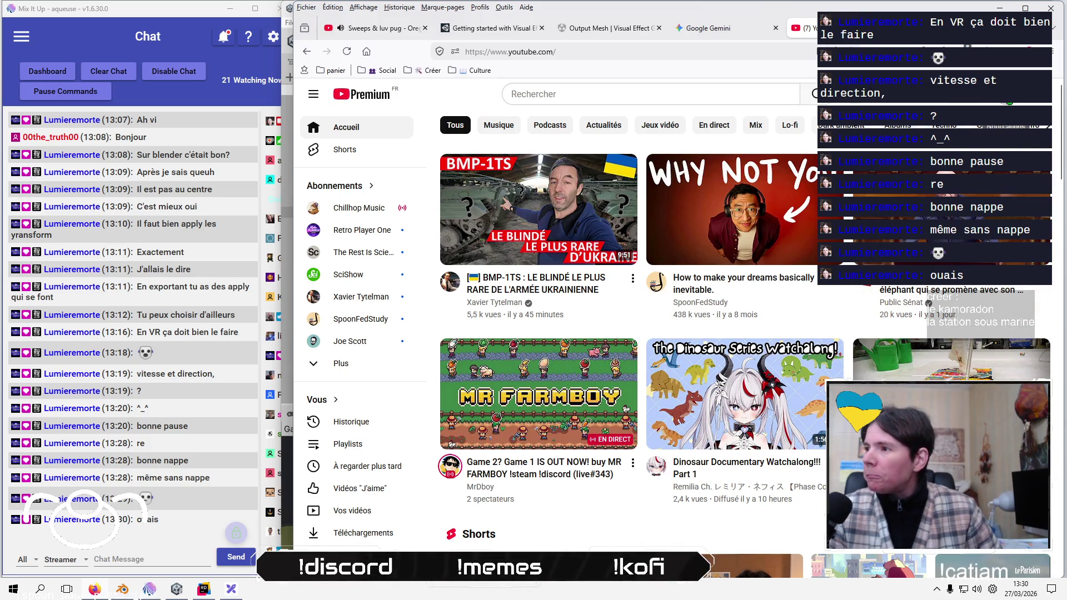
- Check YouTube notifications, then scroll the home feed and open Le Monde's 'Russie en Afrique' video
{"action": "left_click", "coordinate": [1009, 94]}
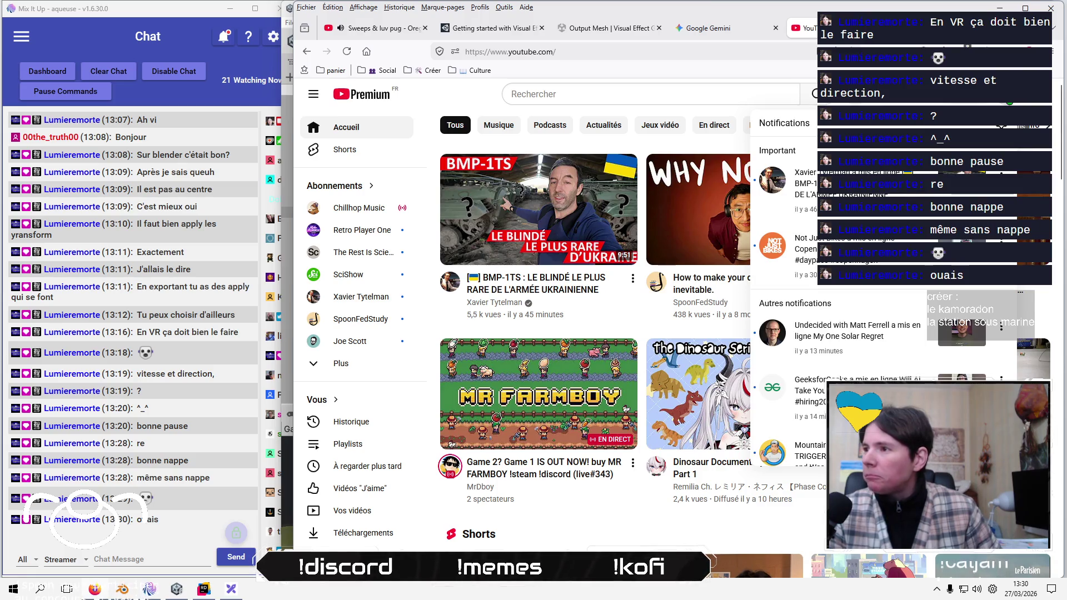
{"action": "left_click", "coordinate": [1009, 94]}
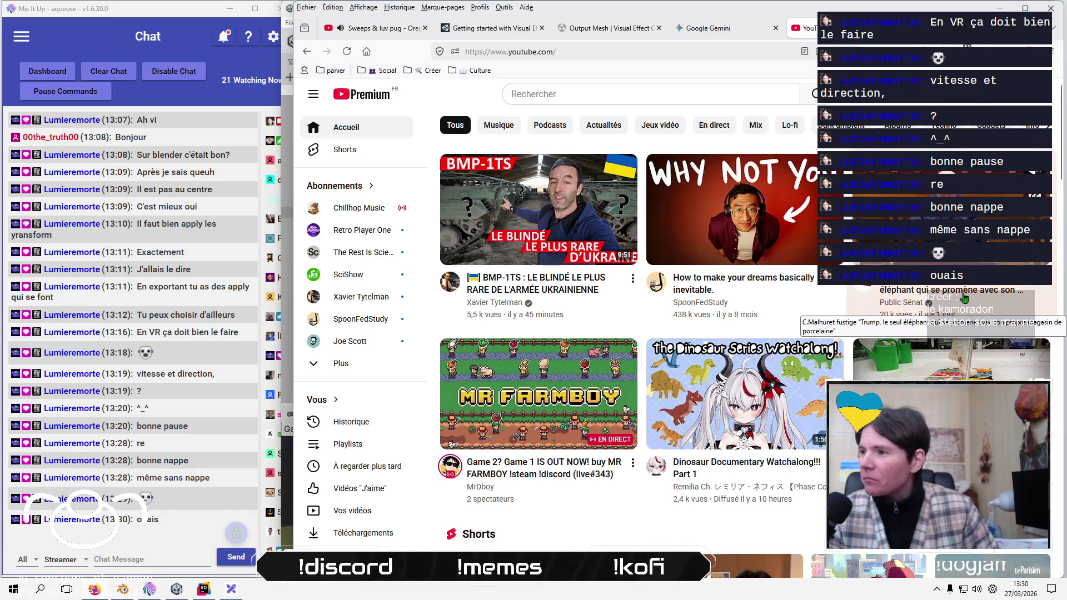
{"action": "scroll", "coordinate": [601, 276], "scroll_direction": "down", "scroll_amount": 5}
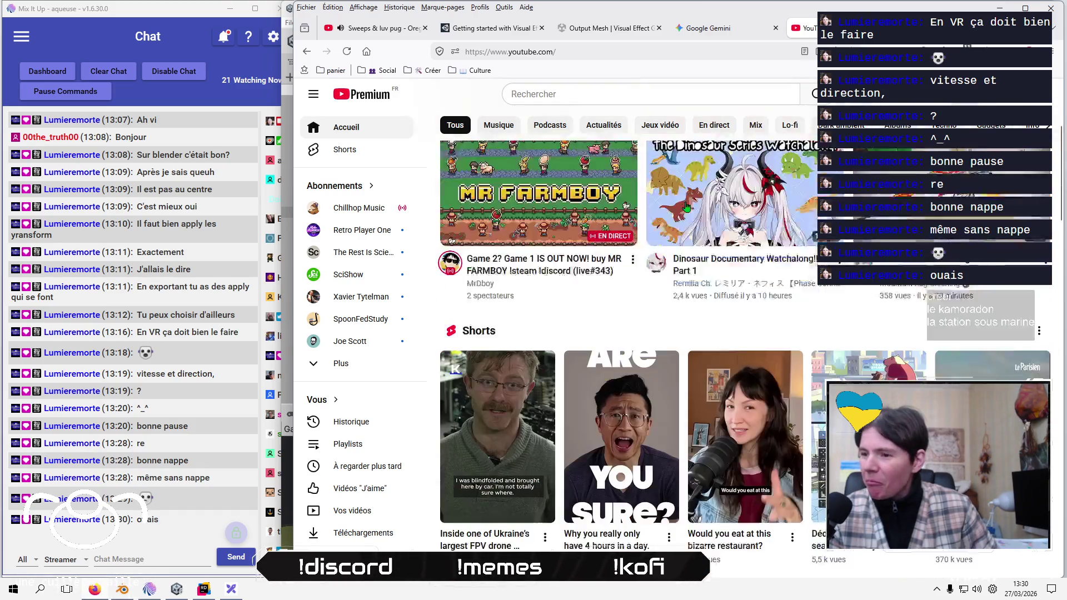
{"action": "scroll", "coordinate": [601, 277], "scroll_direction": "down", "scroll_amount": 4}
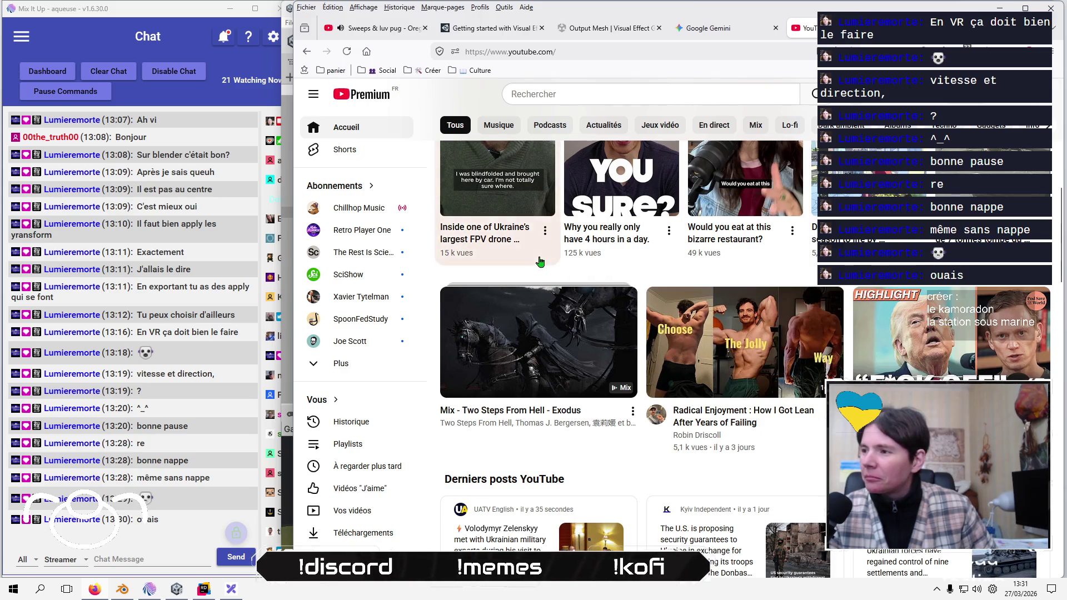
{"action": "scroll", "coordinate": [537, 264], "scroll_direction": "down", "scroll_amount": 1}
{"action": "scroll", "coordinate": [539, 261], "scroll_direction": "down", "scroll_amount": 2}
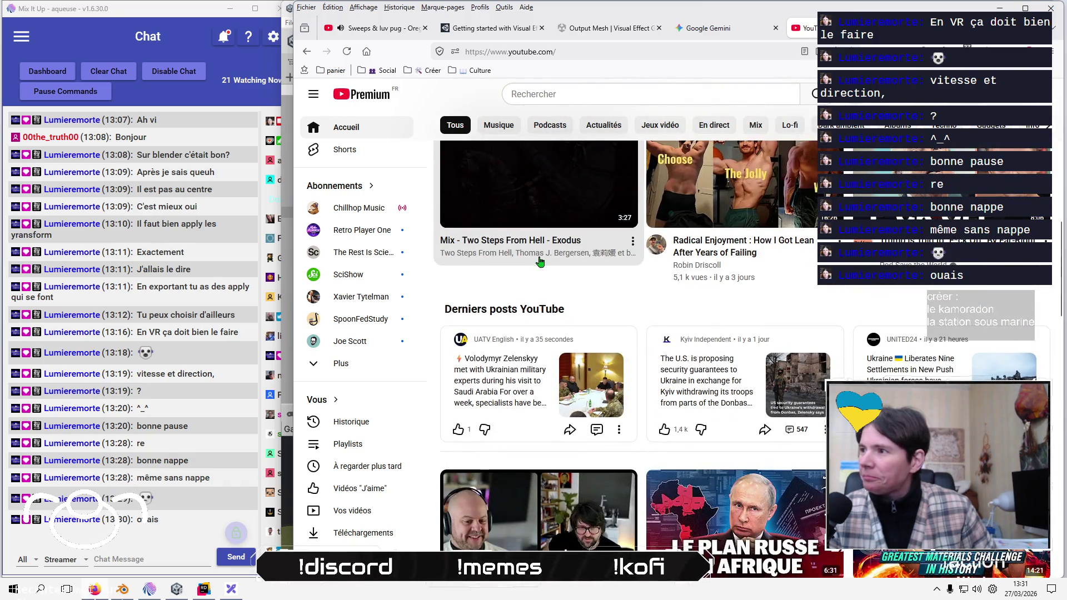
{"action": "scroll", "coordinate": [540, 261], "scroll_direction": "down", "scroll_amount": 5}
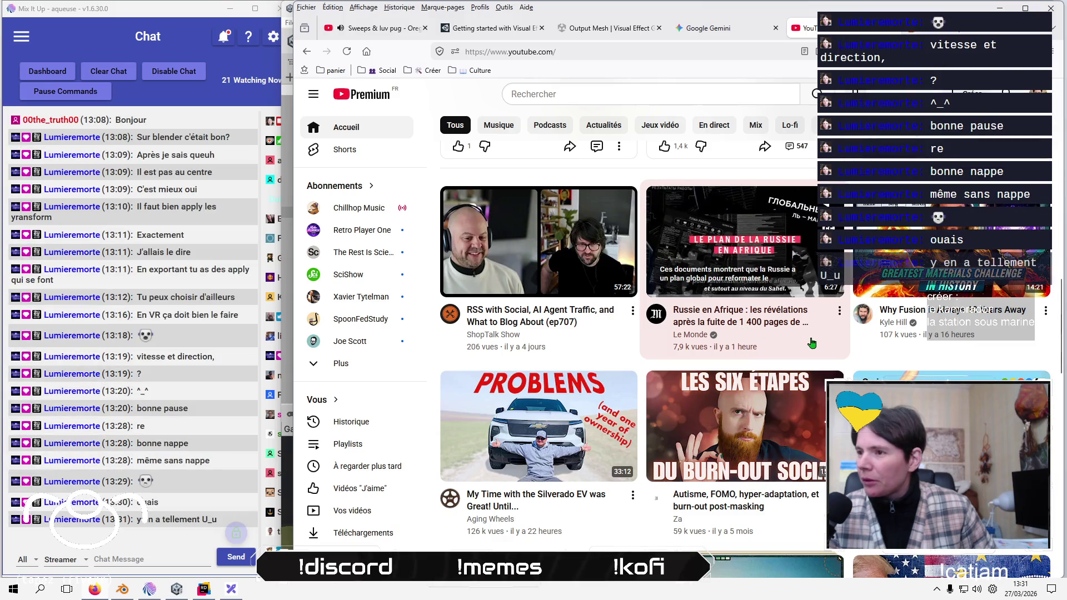
{"action": "left_click", "coordinate": [755, 322]}
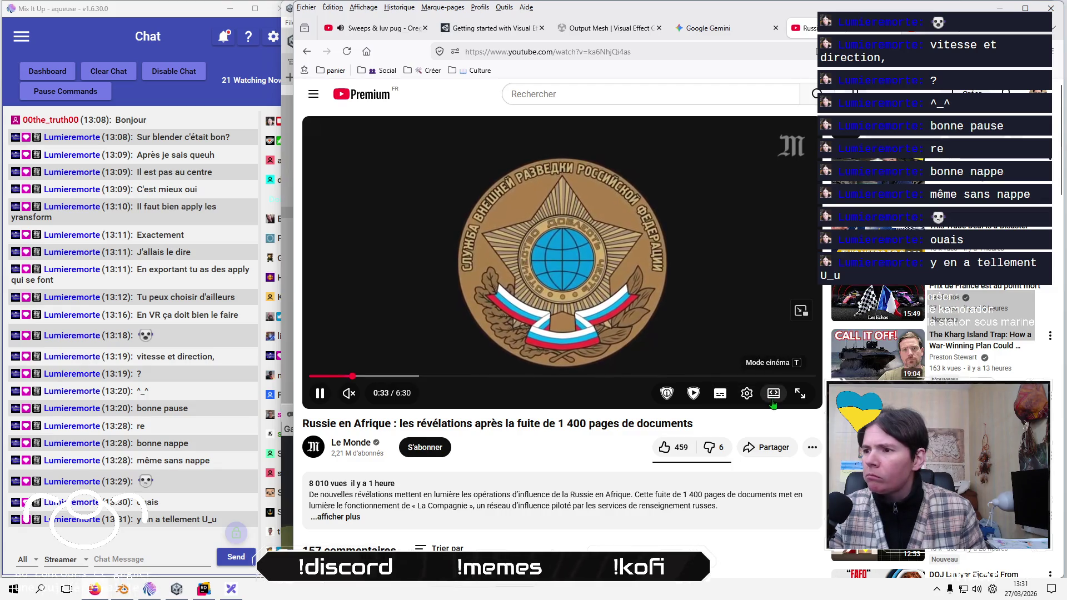
- Switch the video's audio track from the English dub to the original Français (FR) track
{"action": "left_click", "coordinate": [743, 396]}
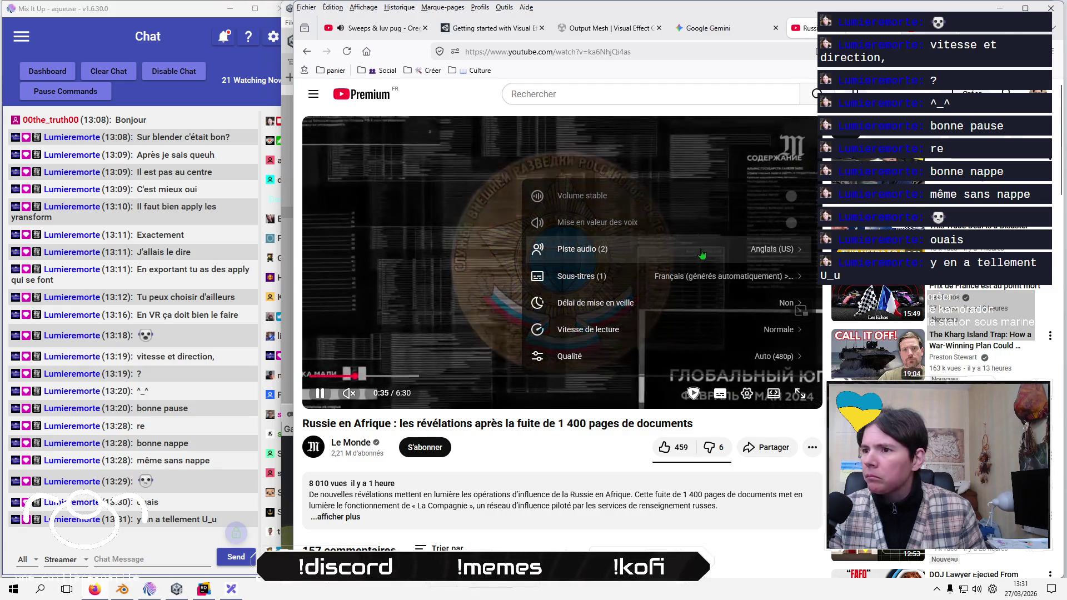
{"action": "left_click", "coordinate": [705, 249]}
{"action": "left_click", "coordinate": [742, 268]}
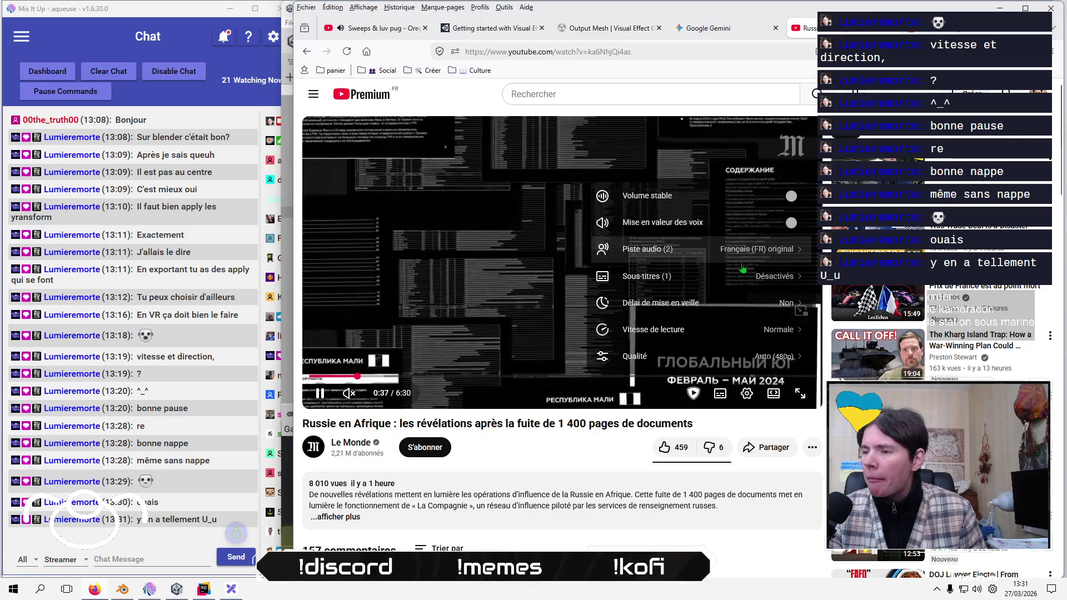
{"action": "left_click", "coordinate": [756, 365]}
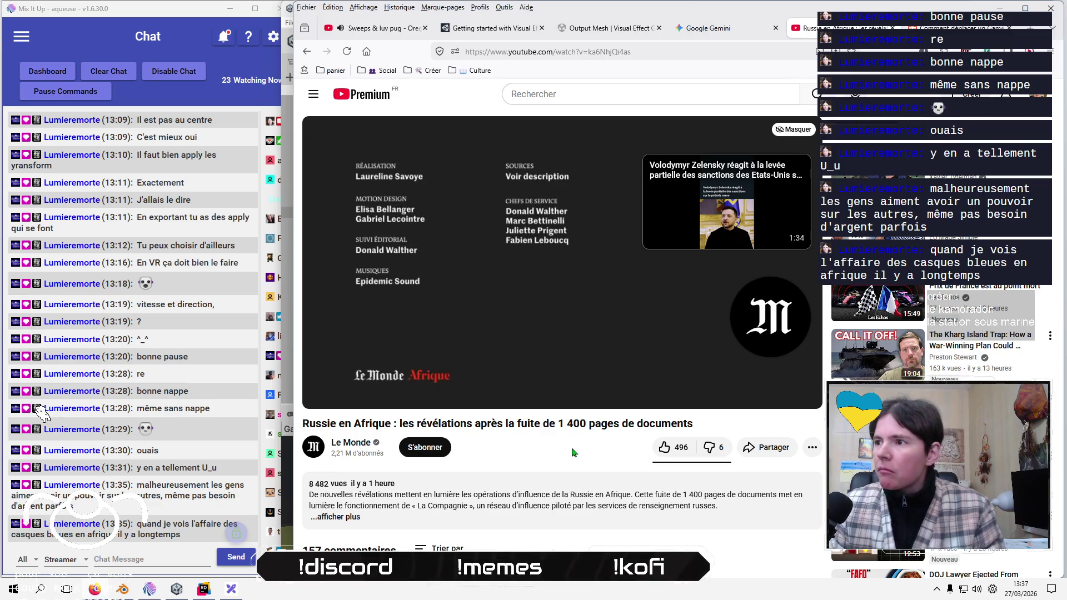
- Like the Russie en Afrique video and copy its share link
{"action": "left_click", "coordinate": [667, 447]}
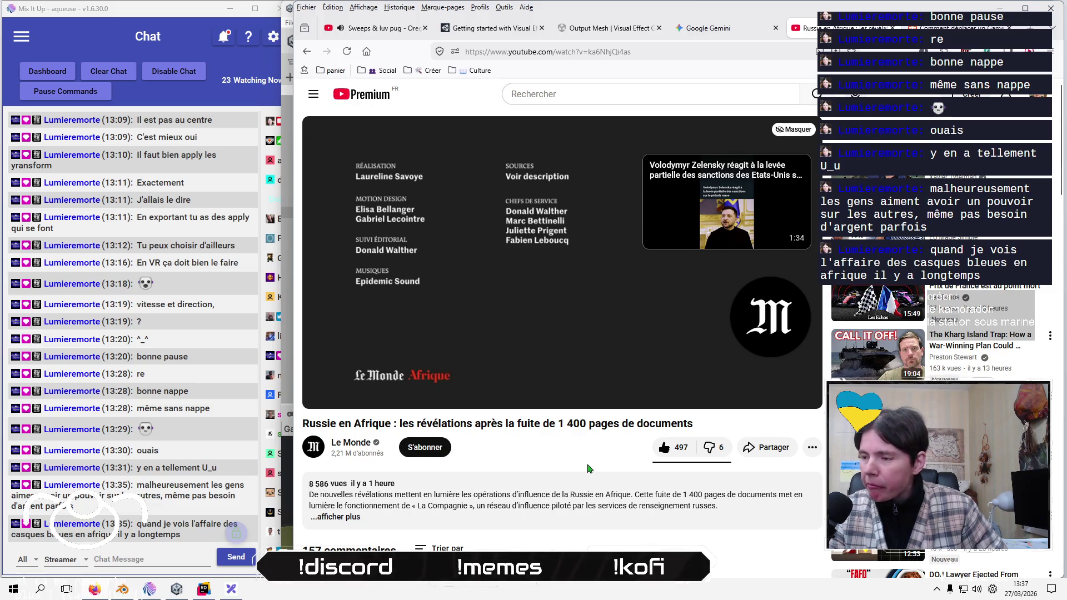
{"action": "left_click", "coordinate": [767, 448]}
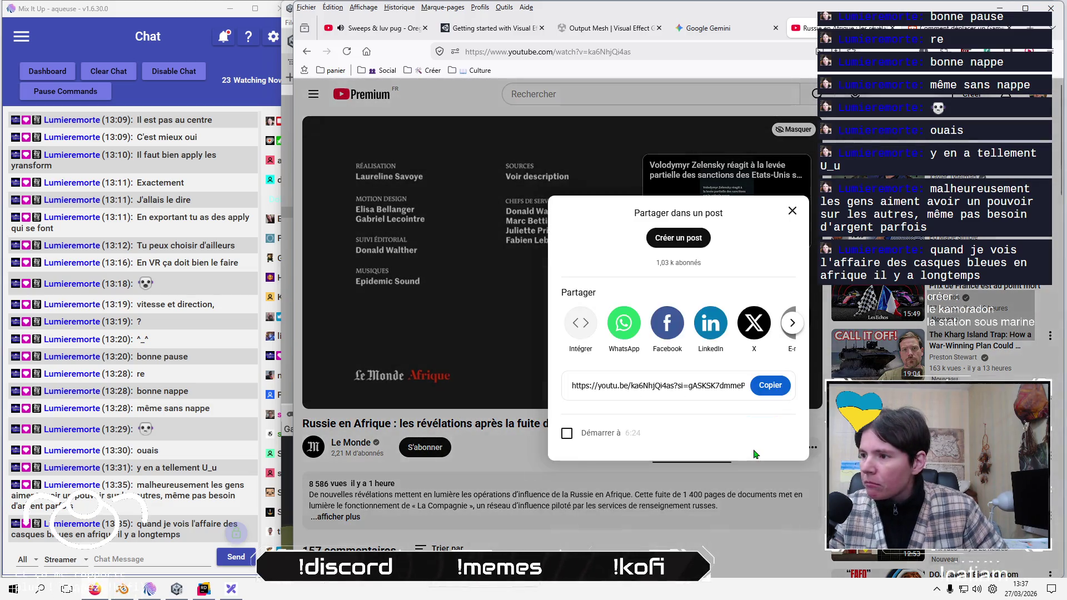
{"action": "left_click", "coordinate": [770, 389]}
{"action": "key", "text": "Escape"}
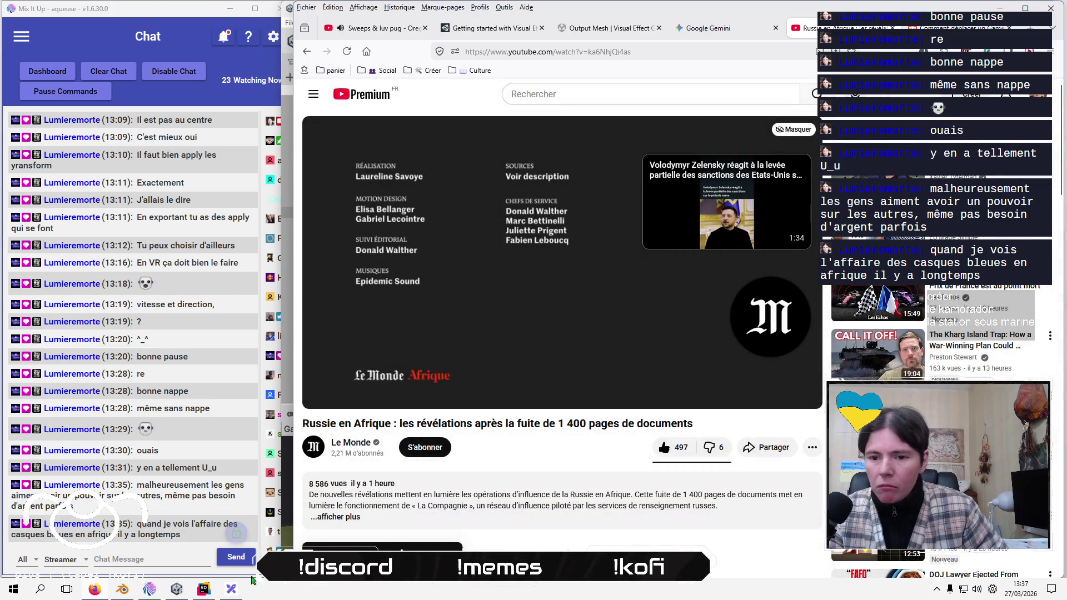
- Launch WhatsApp from the Start menu's Communications folder
{"action": "left_click", "coordinate": [14, 589]}
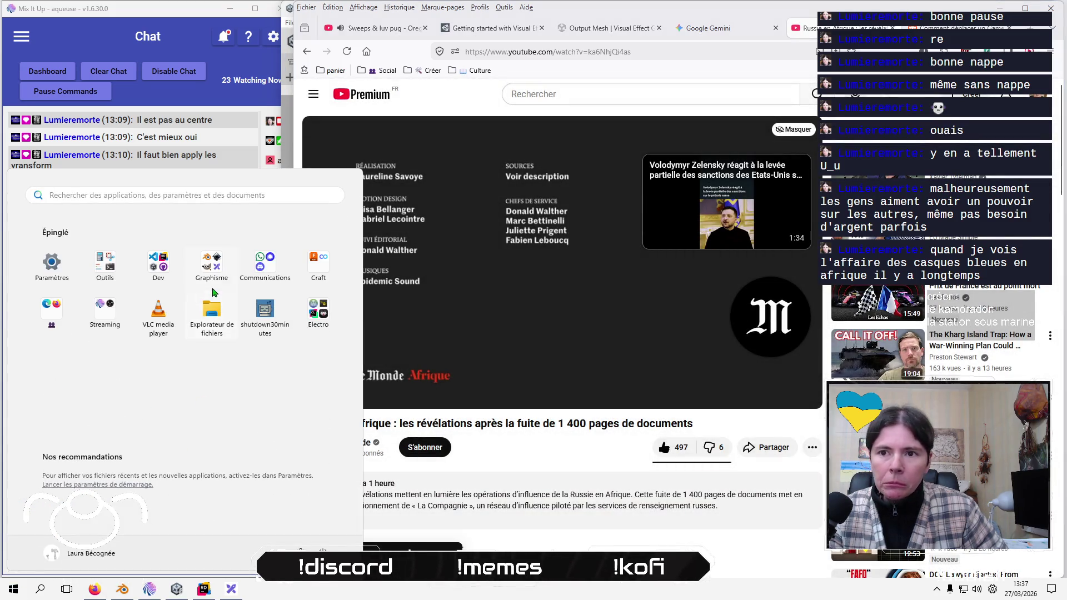
{"action": "left_click", "coordinate": [265, 264]}
{"action": "left_click", "coordinate": [110, 354]}
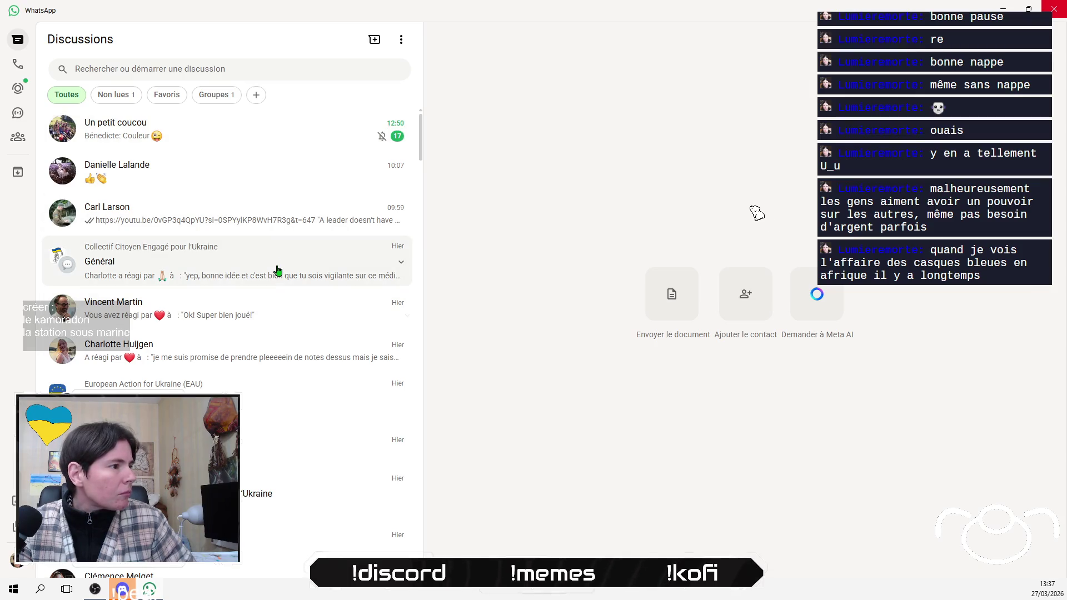
- Paste and send the video link in the Général group chat, then minimize WhatsApp
{"action": "left_click", "coordinate": [277, 271]}
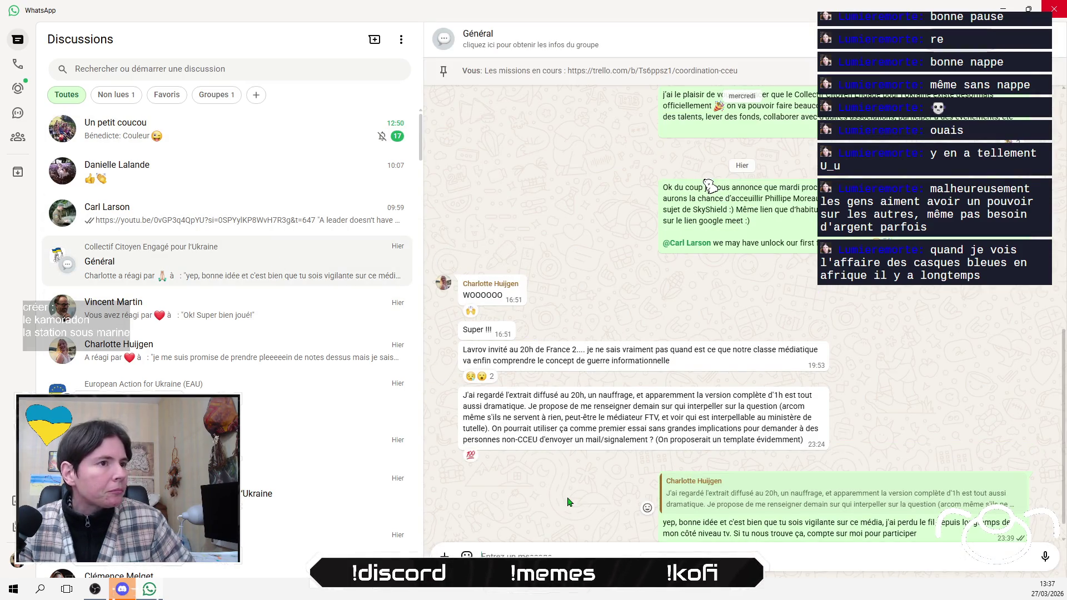
{"action": "key", "text": "ctrl+v"}
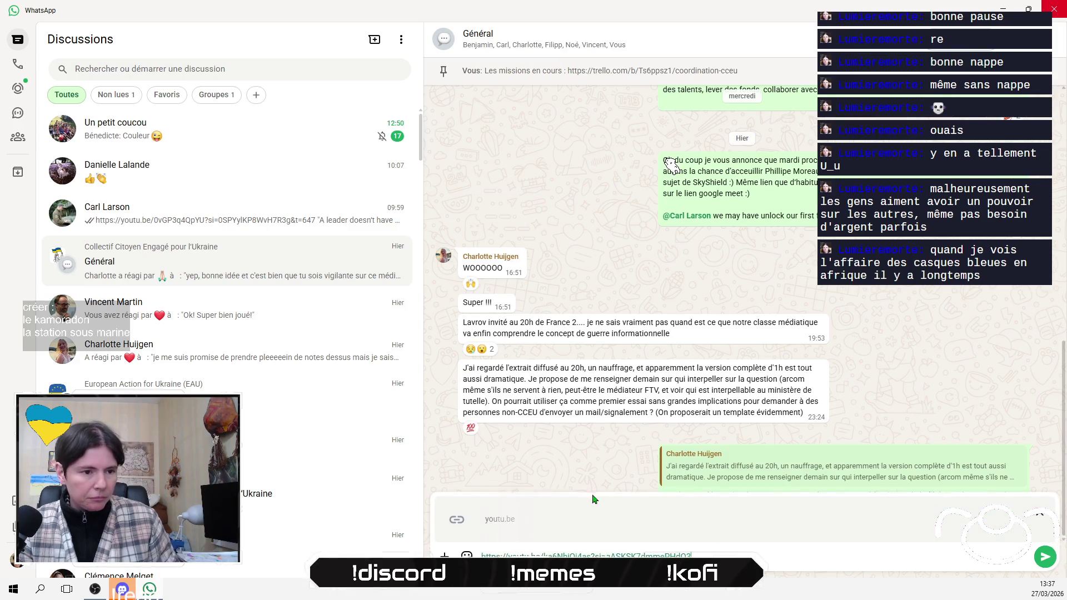
{"action": "key", "text": "Return"}
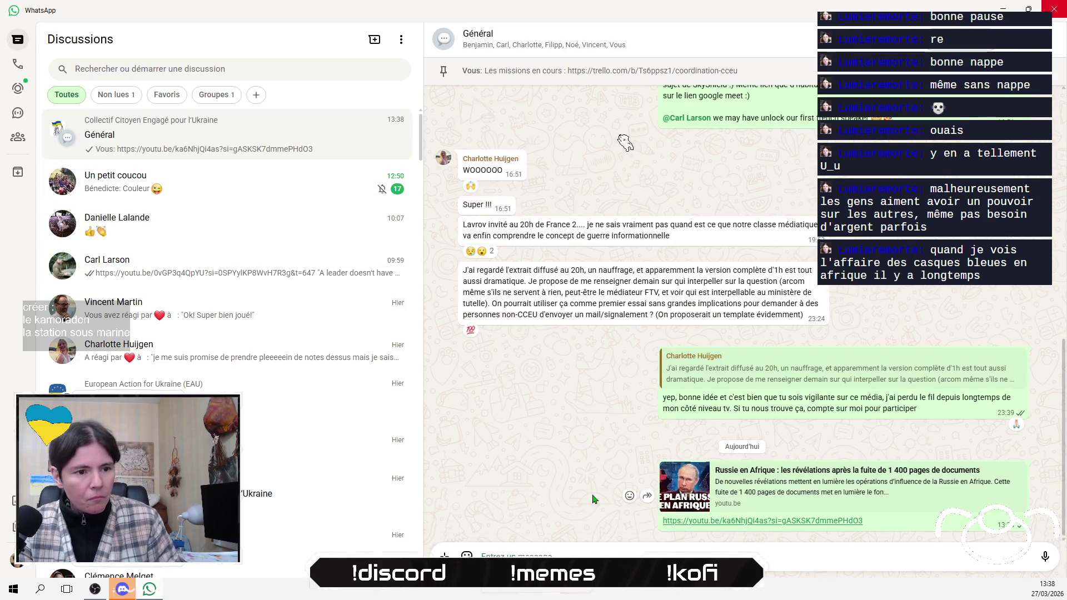
{"action": "left_click", "coordinate": [1003, 10]}
{"action": "left_click", "coordinate": [1004, 10]}
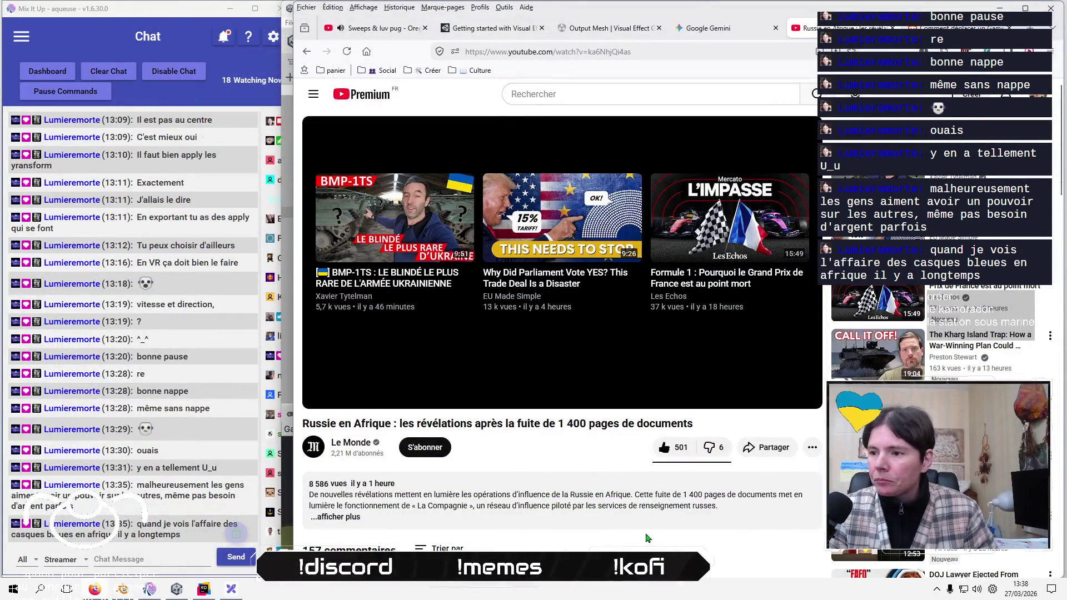
- Scroll down through the Le Monde video's comments and back up to its end screen
{"action": "scroll", "coordinate": [587, 462], "scroll_direction": "down", "scroll_amount": 7}
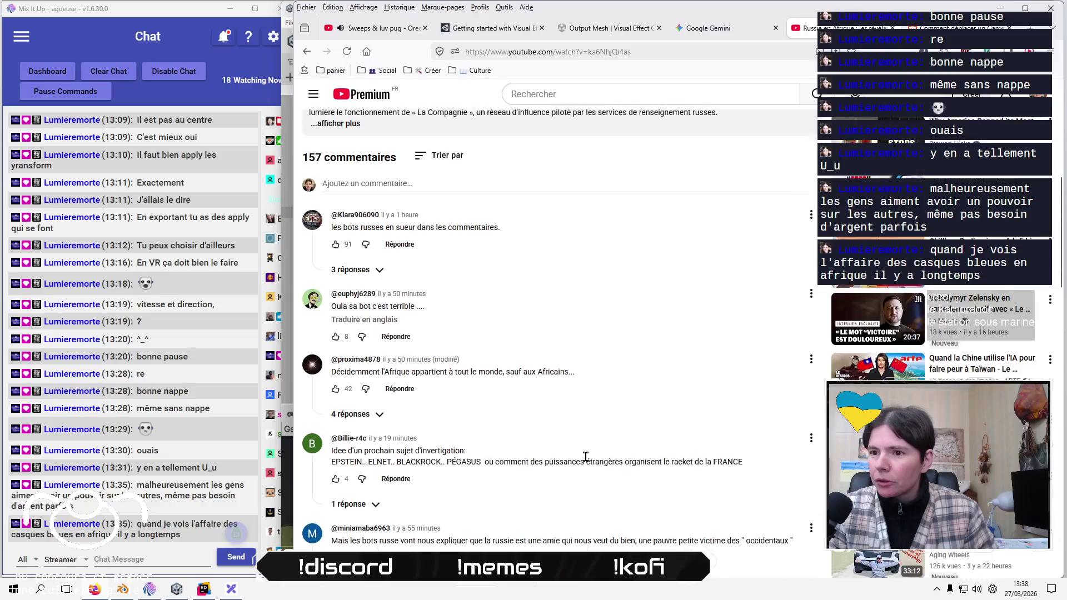
{"action": "scroll", "coordinate": [588, 462], "scroll_direction": "up", "scroll_amount": 3}
{"action": "scroll", "coordinate": [588, 462], "scroll_direction": "down", "scroll_amount": 1}
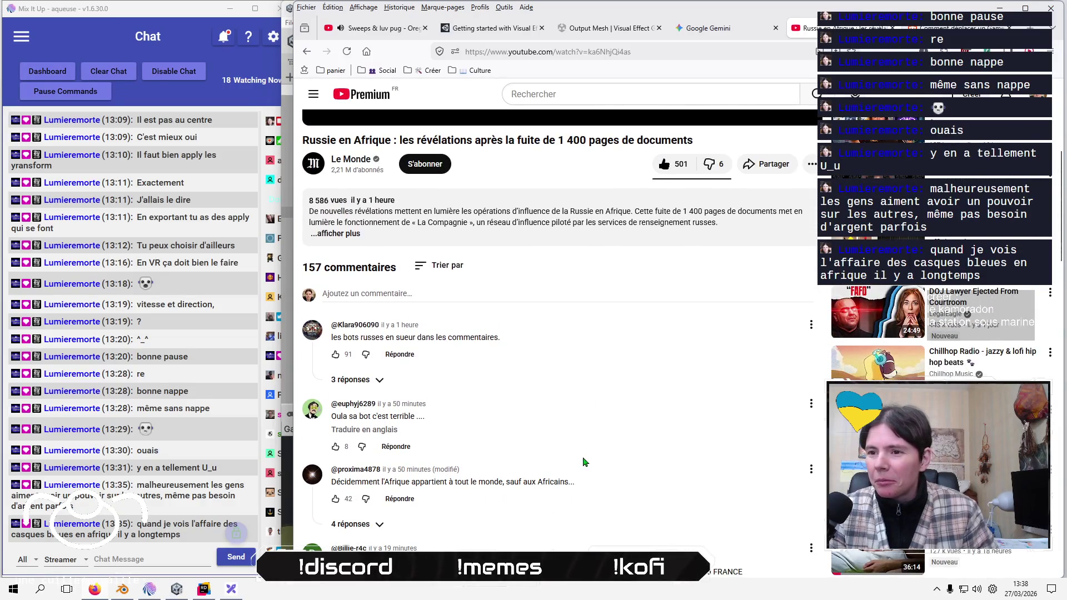
{"action": "scroll", "coordinate": [598, 448], "scroll_direction": "down", "scroll_amount": 1}
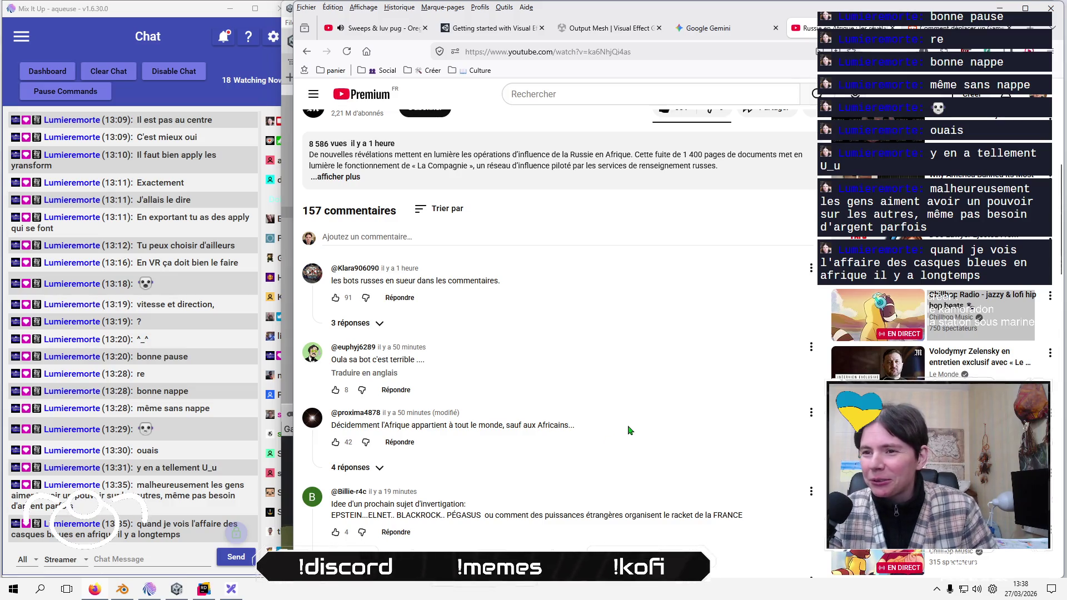
{"action": "scroll", "coordinate": [630, 431], "scroll_direction": "down", "scroll_amount": 1}
{"action": "scroll", "coordinate": [629, 431], "scroll_direction": "down", "scroll_amount": 1}
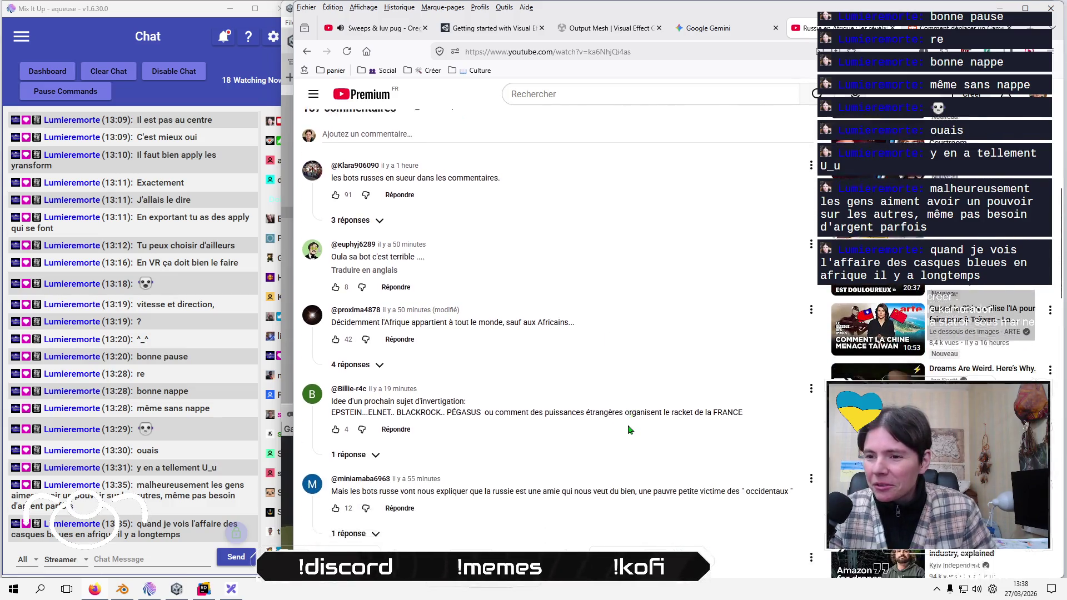
{"action": "scroll", "coordinate": [630, 431], "scroll_direction": "down", "scroll_amount": 4}
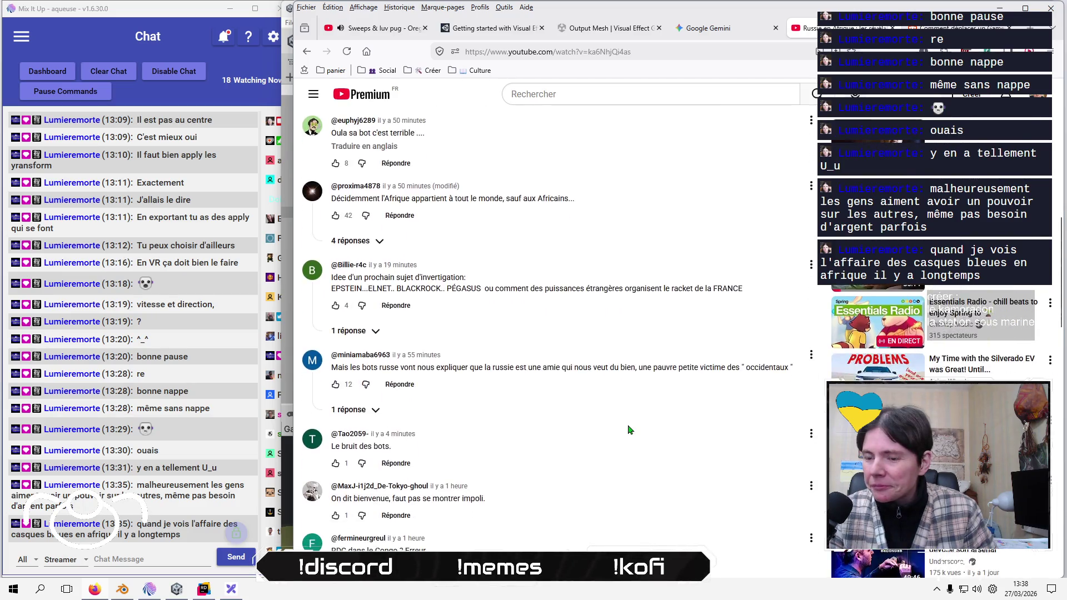
{"action": "scroll", "coordinate": [630, 430], "scroll_direction": "down", "scroll_amount": 2}
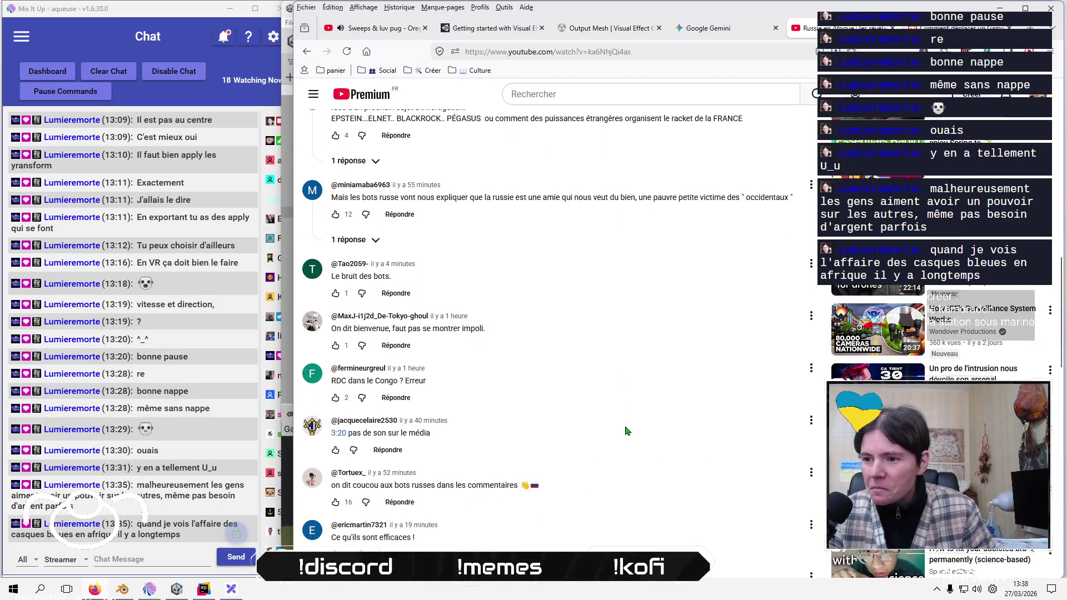
{"action": "scroll", "coordinate": [627, 431], "scroll_direction": "down", "scroll_amount": 2}
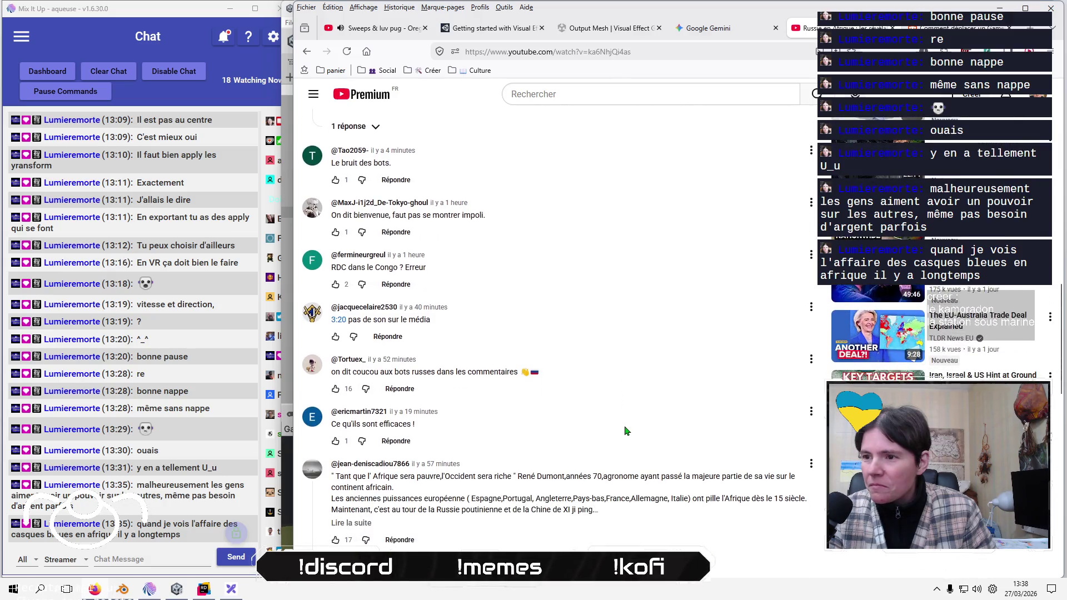
{"action": "scroll", "coordinate": [627, 431], "scroll_direction": "down", "scroll_amount": 3}
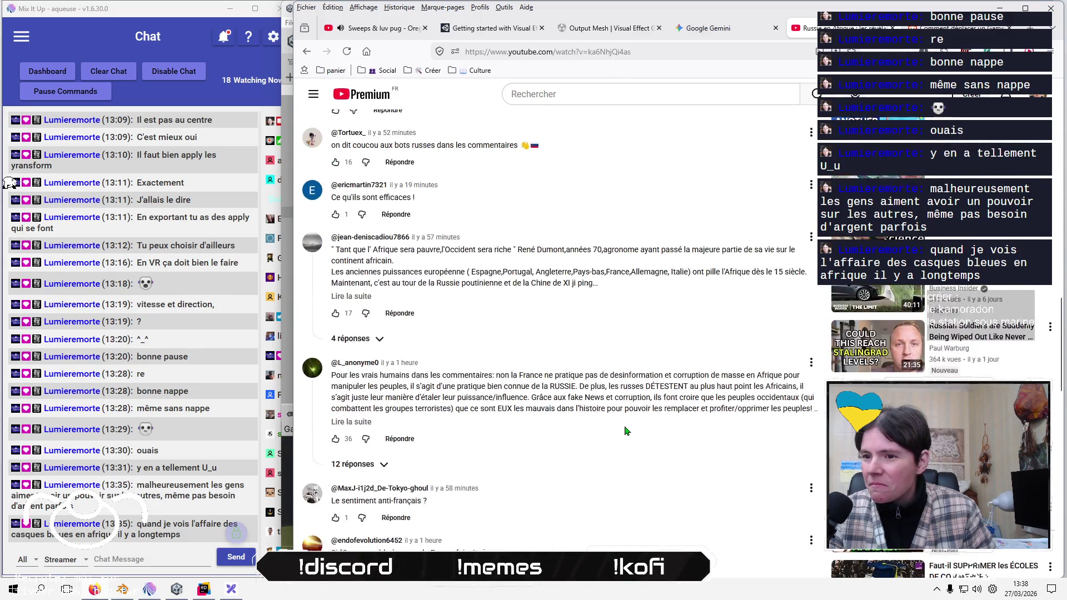
{"action": "scroll", "coordinate": [623, 430], "scroll_direction": "up", "scroll_amount": 20}
{"action": "scroll", "coordinate": [622, 431], "scroll_direction": "down", "scroll_amount": 4}
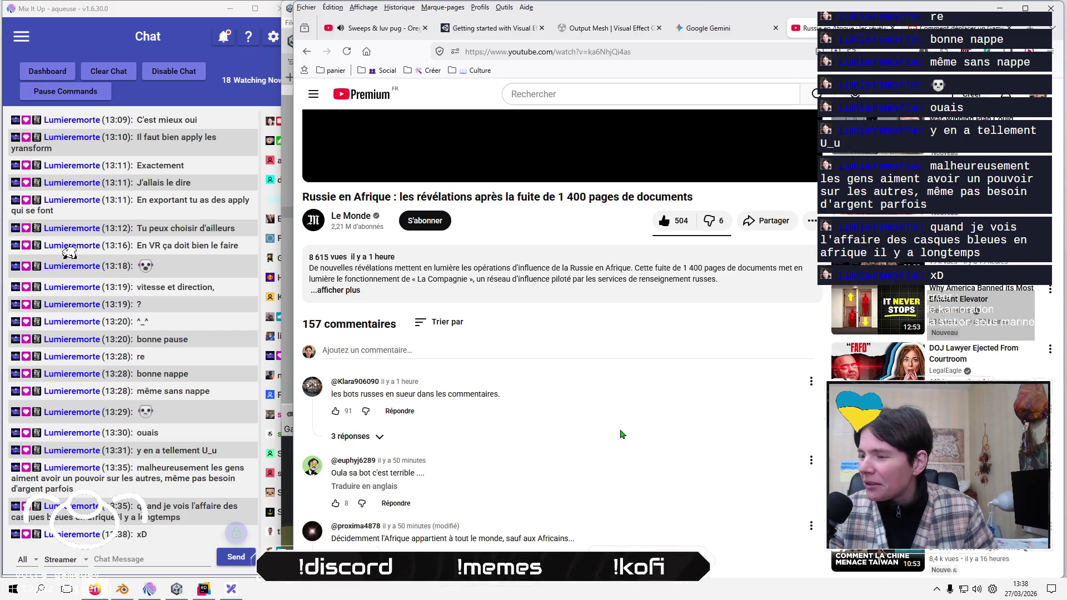
{"action": "scroll", "coordinate": [623, 432], "scroll_direction": "up", "scroll_amount": 4}
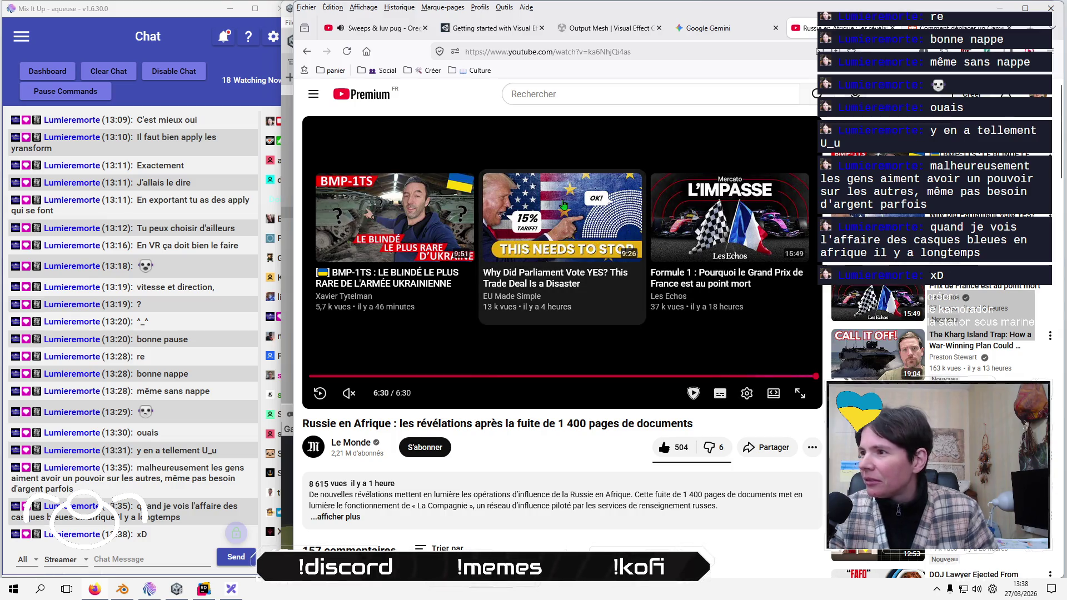
- Return to the YouTube home feed and save the Maduro arraignment video to Watch Later
{"action": "left_click", "coordinate": [363, 95]}
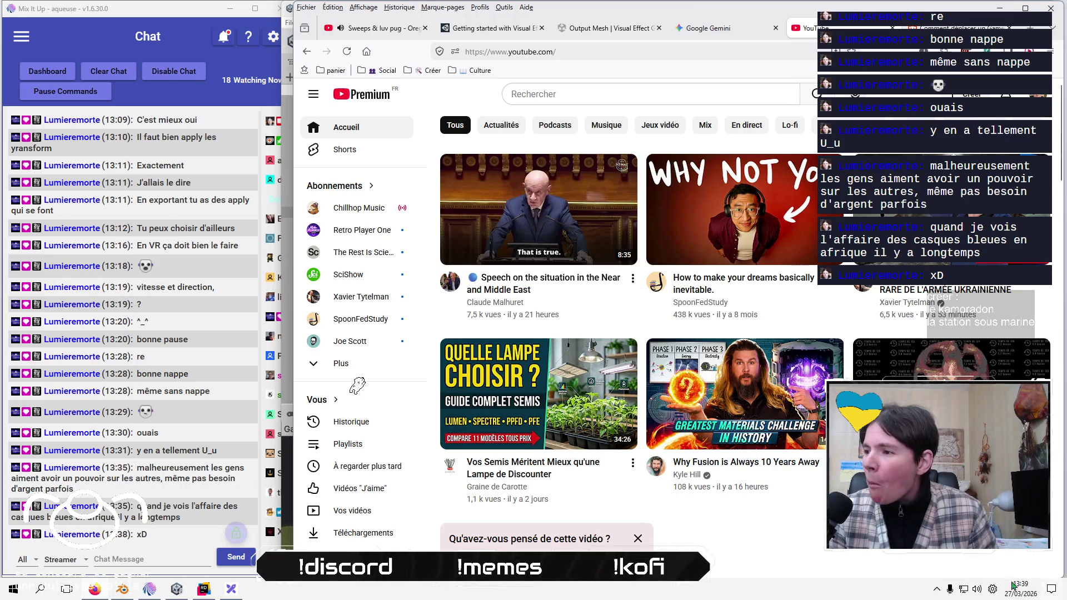
{"action": "scroll", "coordinate": [389, 359], "scroll_direction": "down", "scroll_amount": 3}
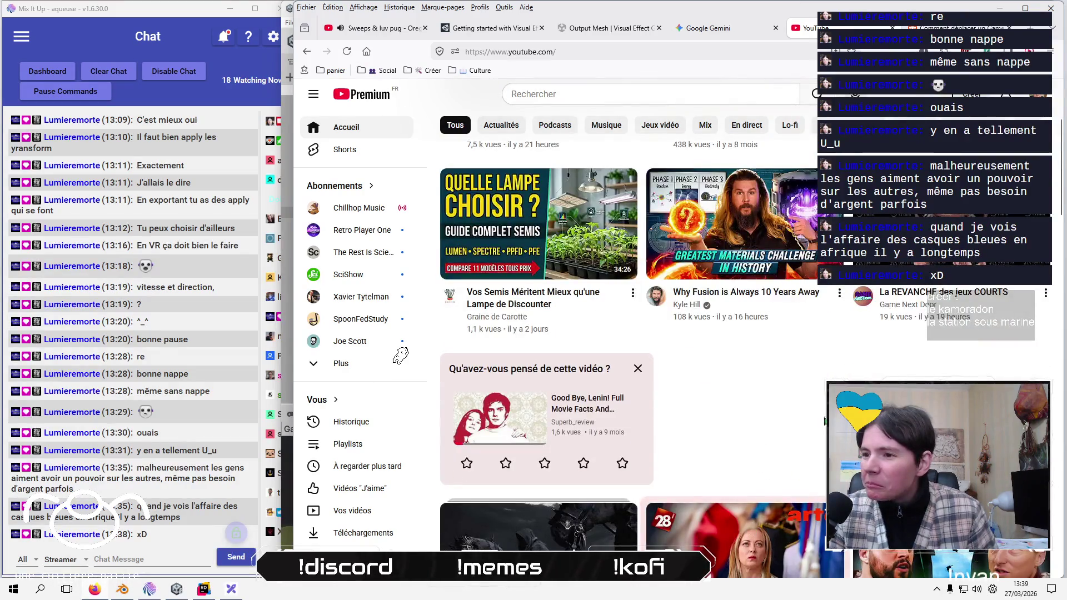
{"action": "scroll", "coordinate": [411, 347], "scroll_direction": "down", "scroll_amount": 3}
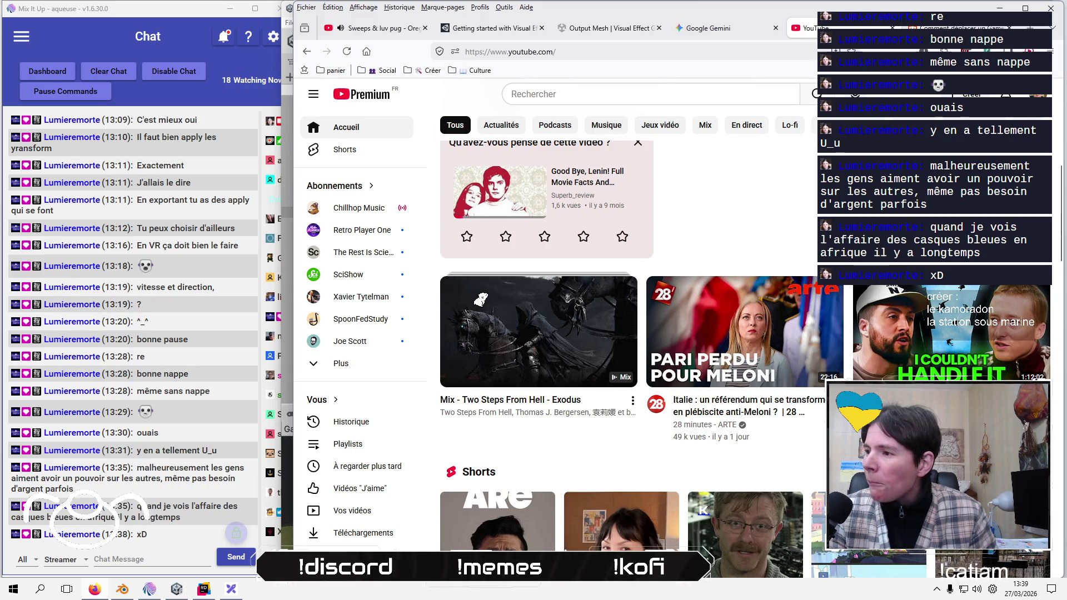
{"action": "scroll", "coordinate": [492, 294], "scroll_direction": "down", "scroll_amount": 5}
{"action": "scroll", "coordinate": [509, 279], "scroll_direction": "down", "scroll_amount": 5}
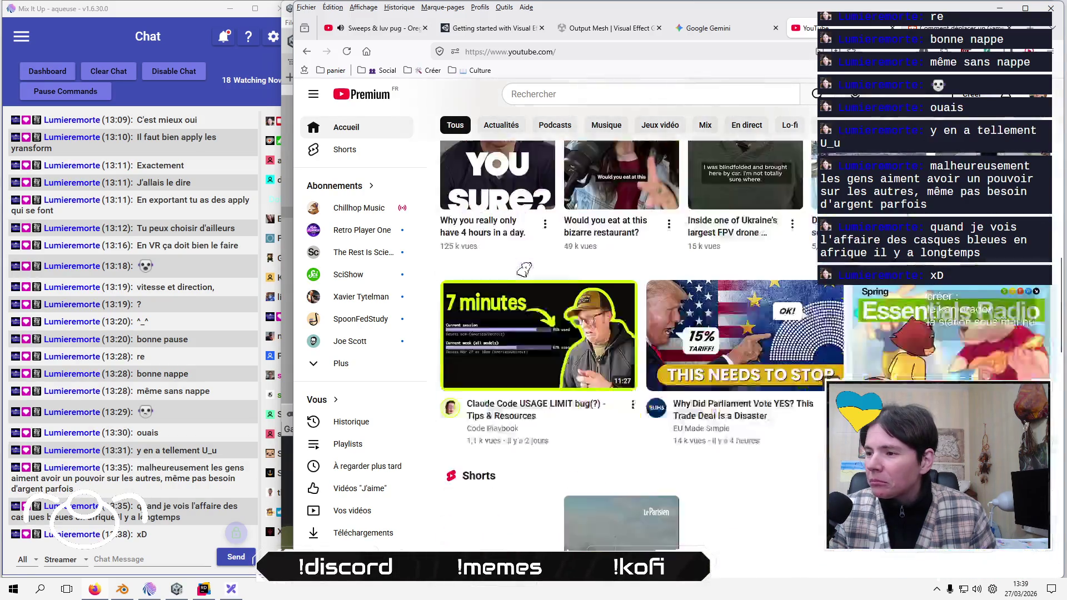
{"action": "scroll", "coordinate": [550, 253], "scroll_direction": "down", "scroll_amount": 5}
{"action": "scroll", "coordinate": [554, 250], "scroll_direction": "down", "scroll_amount": 5}
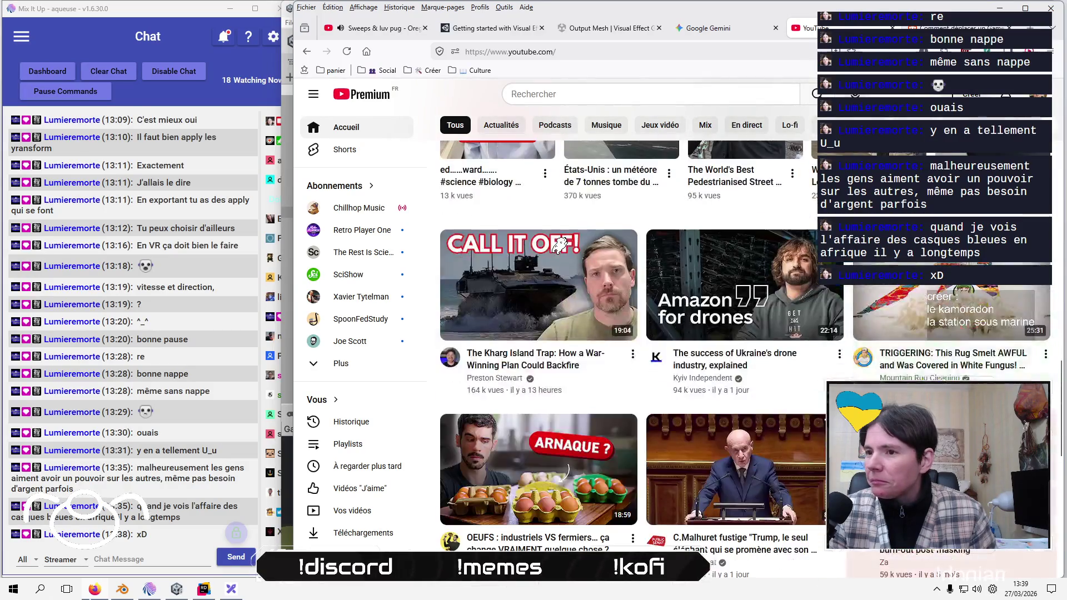
{"action": "scroll", "coordinate": [578, 233], "scroll_direction": "down", "scroll_amount": 5}
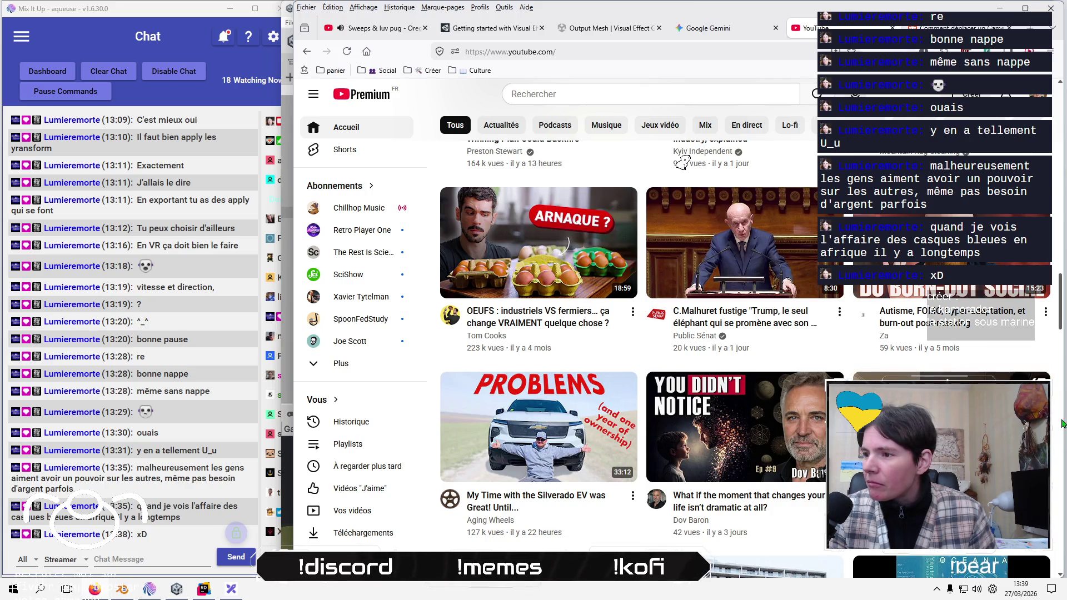
{"action": "scroll", "coordinate": [695, 158], "scroll_direction": "down", "scroll_amount": 1}
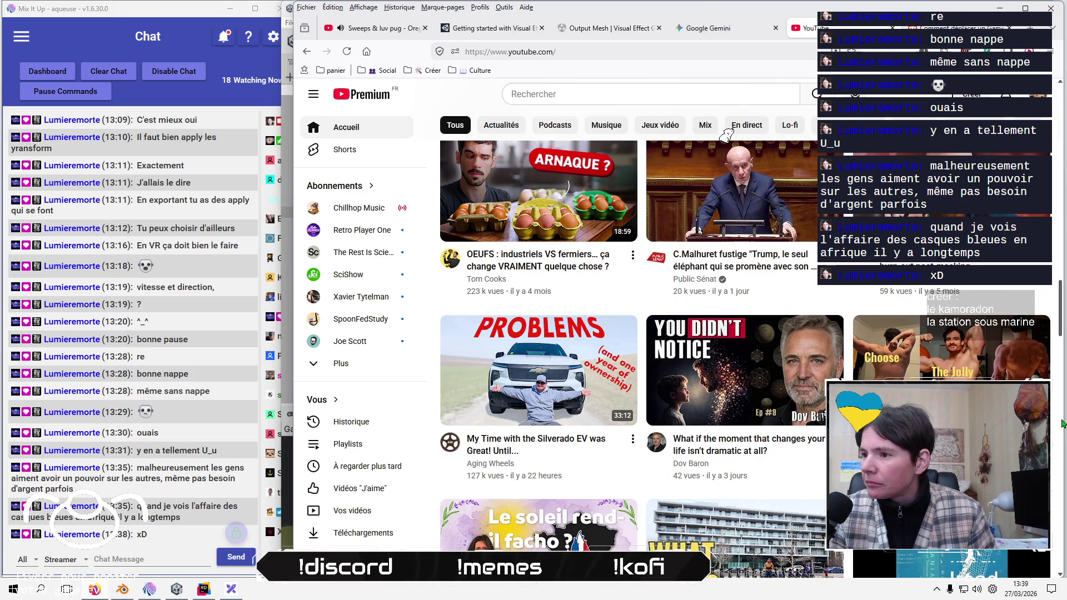
{"action": "scroll", "coordinate": [745, 123], "scroll_direction": "down", "scroll_amount": 1}
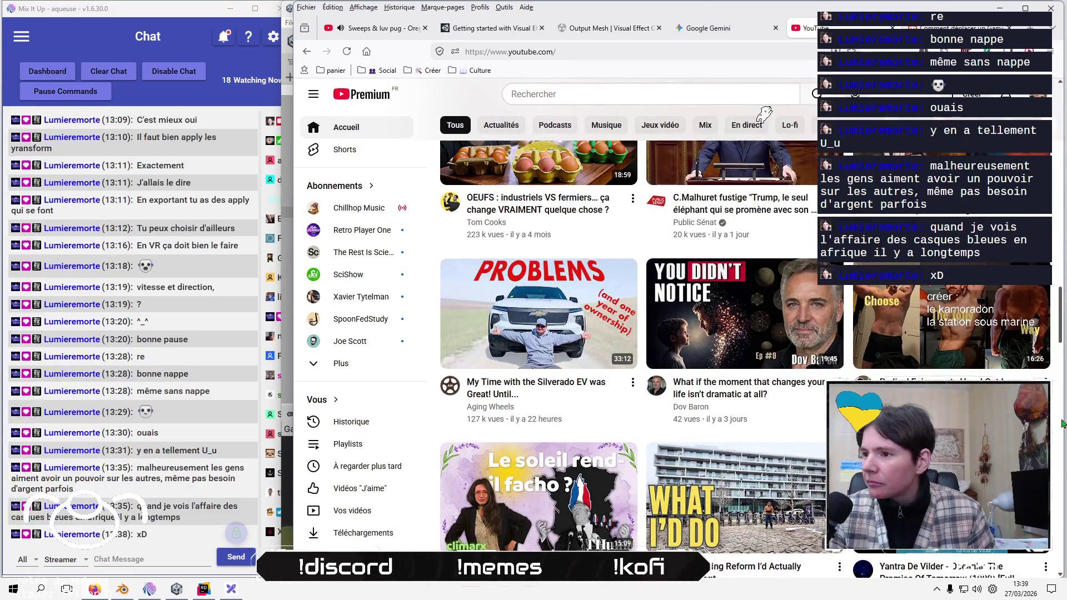
{"action": "scroll", "coordinate": [784, 103], "scroll_direction": "down", "scroll_amount": 1}
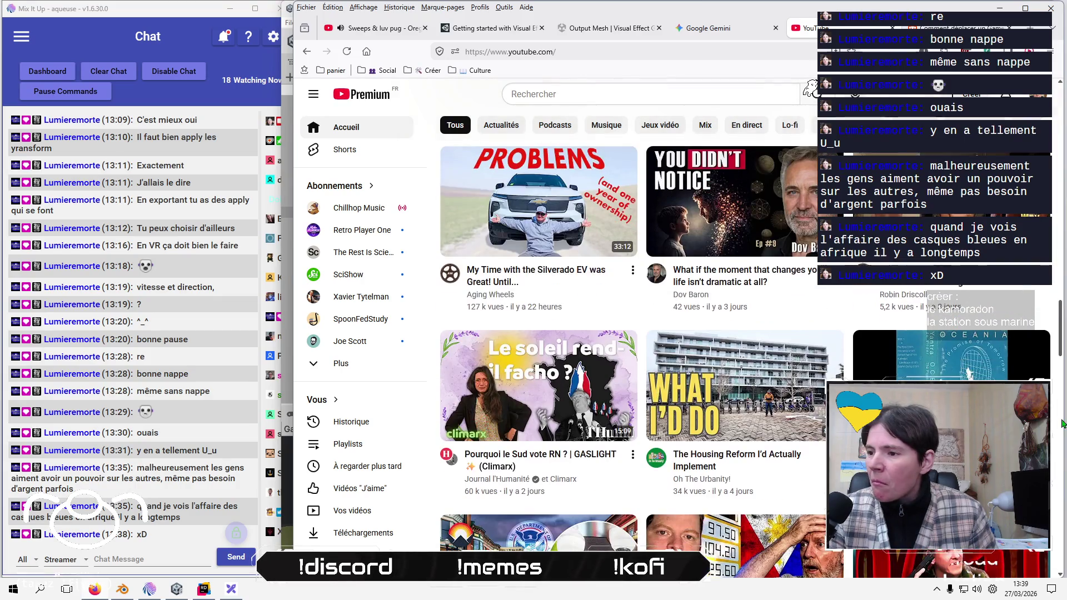
{"action": "scroll", "coordinate": [795, 92], "scroll_direction": "down", "scroll_amount": 2}
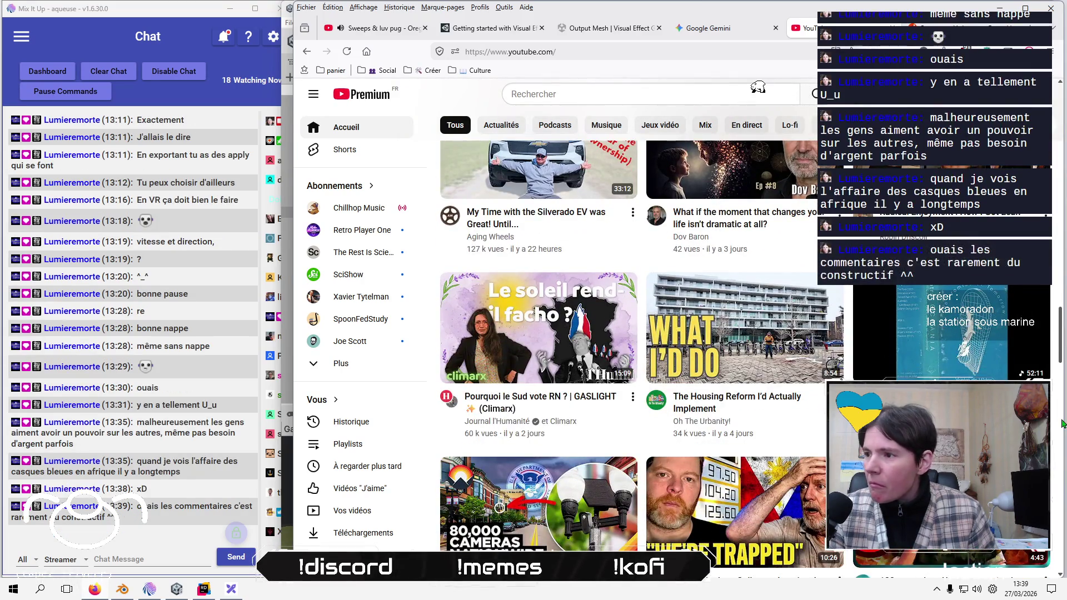
{"action": "scroll", "coordinate": [767, 87], "scroll_direction": "down", "scroll_amount": 2}
{"action": "scroll", "coordinate": [722, 85], "scroll_direction": "down", "scroll_amount": 1}
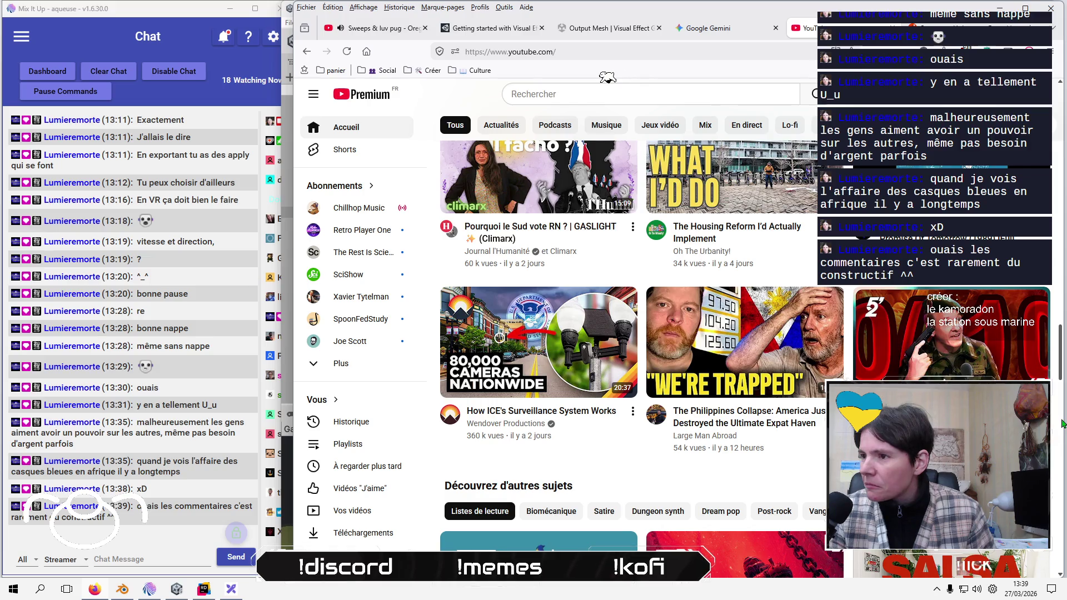
{"action": "scroll", "coordinate": [567, 76], "scroll_direction": "down", "scroll_amount": 1}
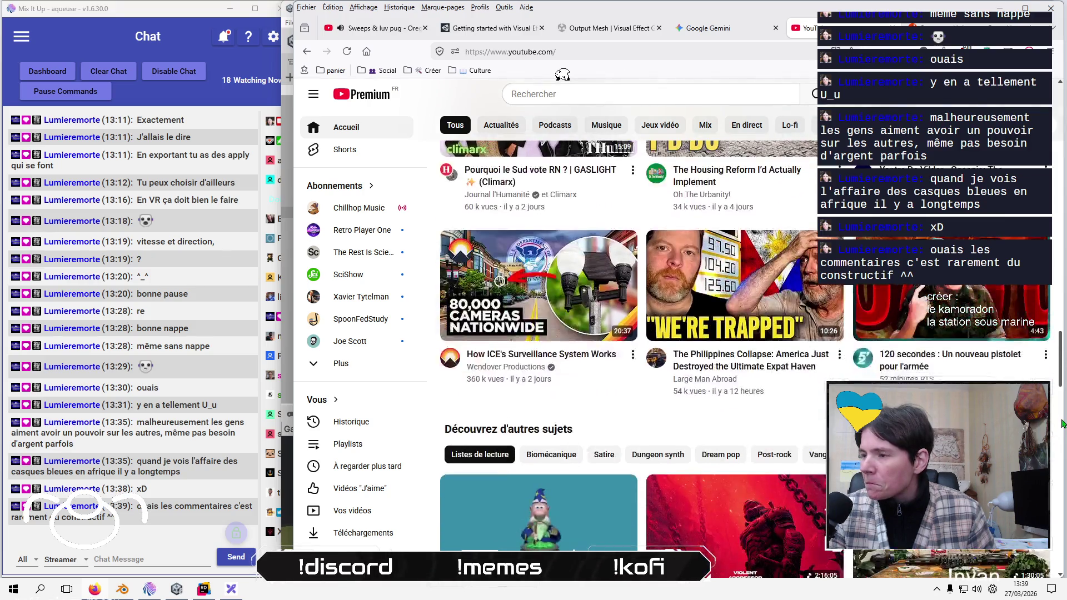
{"action": "scroll", "coordinate": [522, 71], "scroll_direction": "down", "scroll_amount": 1}
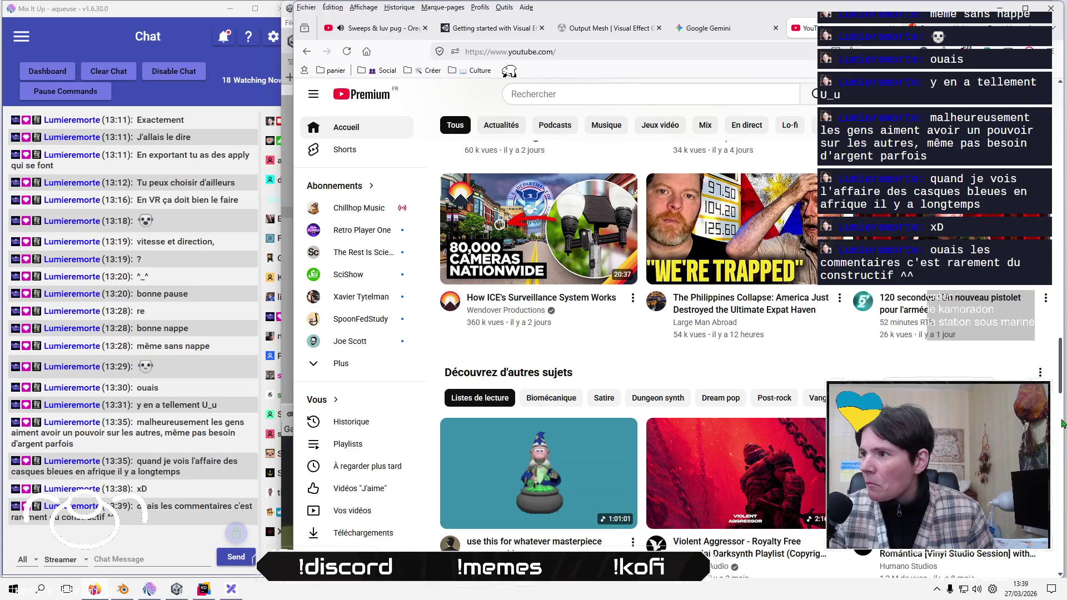
{"action": "scroll", "coordinate": [495, 71], "scroll_direction": "down", "scroll_amount": 2}
{"action": "scroll", "coordinate": [470, 68], "scroll_direction": "down", "scroll_amount": 4}
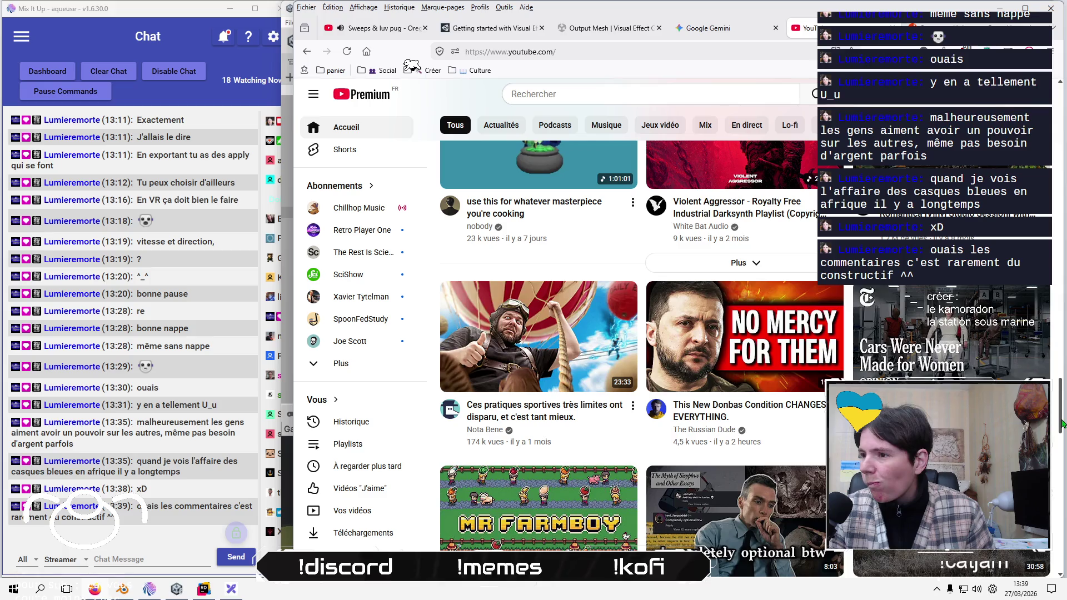
{"action": "scroll", "coordinate": [389, 63], "scroll_direction": "down", "scroll_amount": 2}
{"action": "scroll", "coordinate": [1063, 424], "scroll_direction": "up", "scroll_amount": 2}
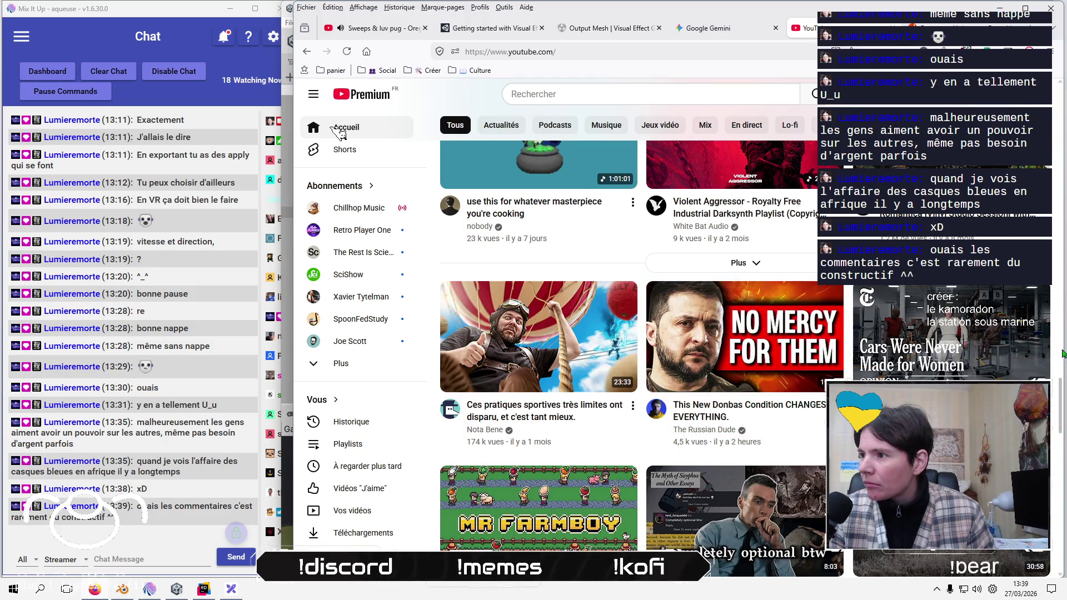
{"action": "scroll", "coordinate": [354, 162], "scroll_direction": "down", "scroll_amount": 7}
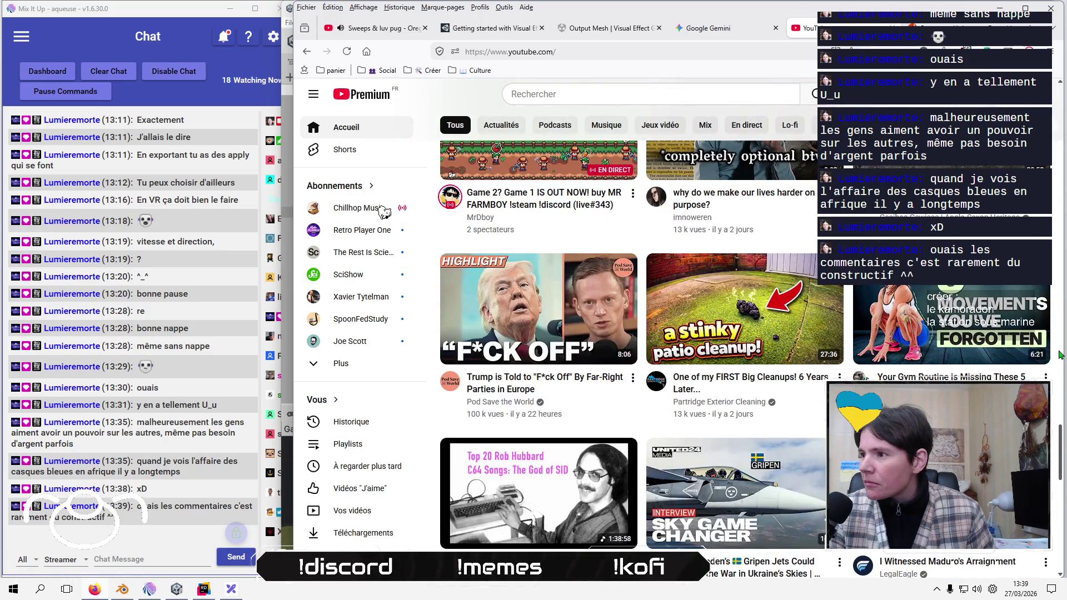
{"action": "scroll", "coordinate": [389, 222], "scroll_direction": "down", "scroll_amount": 3}
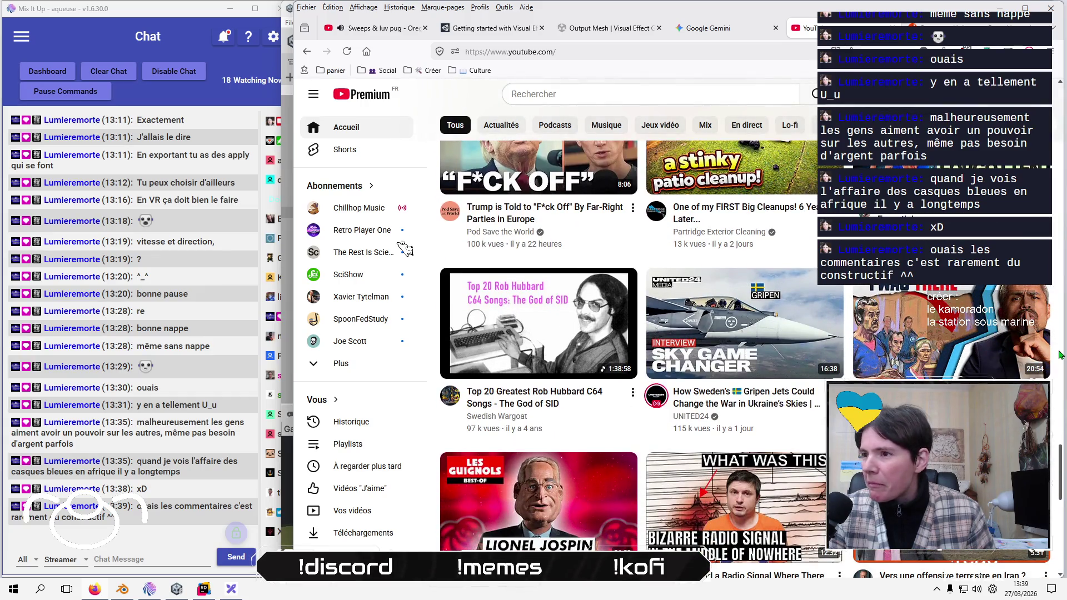
{"action": "scroll", "coordinate": [414, 266], "scroll_direction": "down", "scroll_amount": 1}
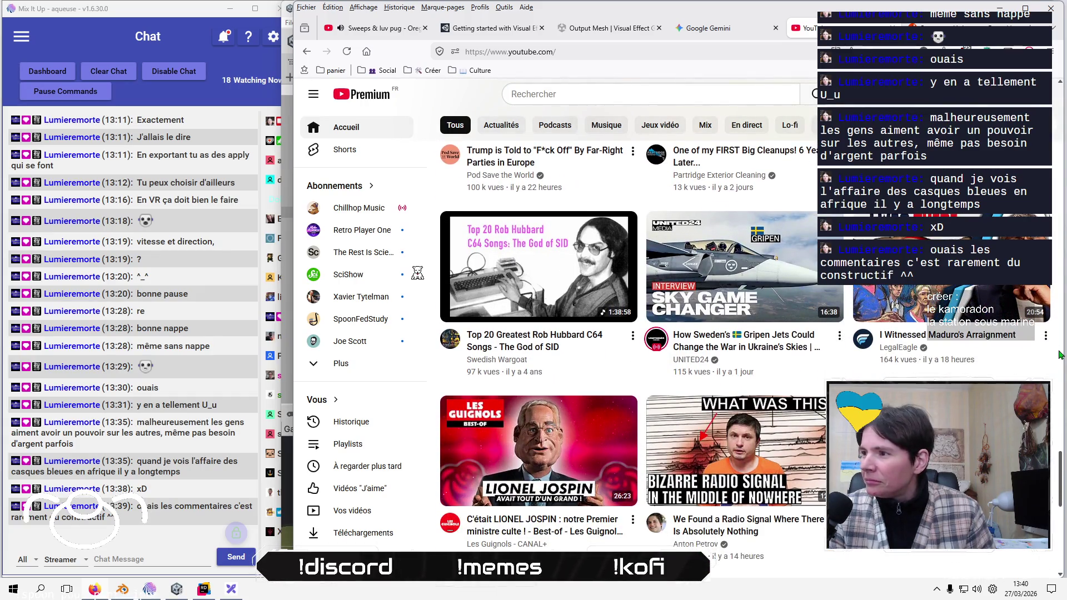
{"action": "mouse_move", "coordinate": [1052, 346]}
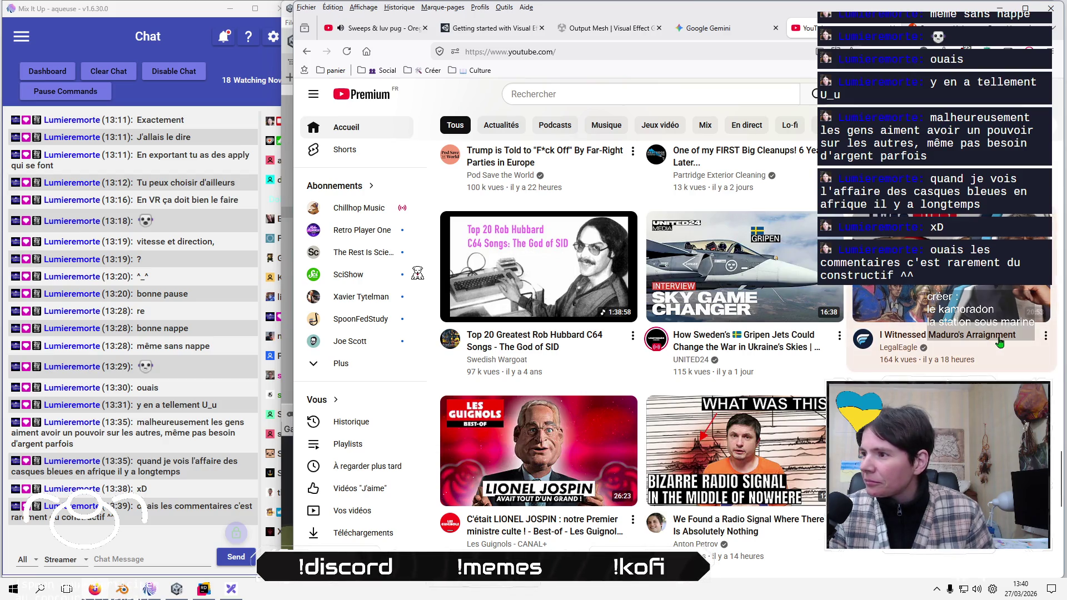
{"action": "left_click", "coordinate": [1047, 337]}
{"action": "left_click", "coordinate": [1027, 360]}
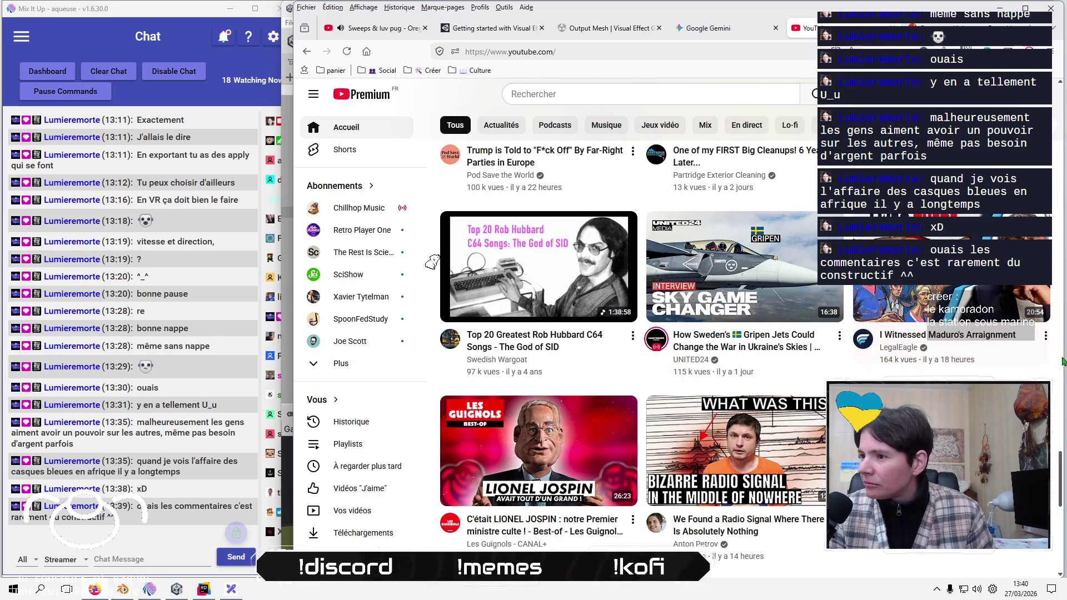
- Scroll further down the feed, then close the YouTube tab
{"action": "scroll", "coordinate": [1063, 361], "scroll_direction": "down", "scroll_amount": 3}
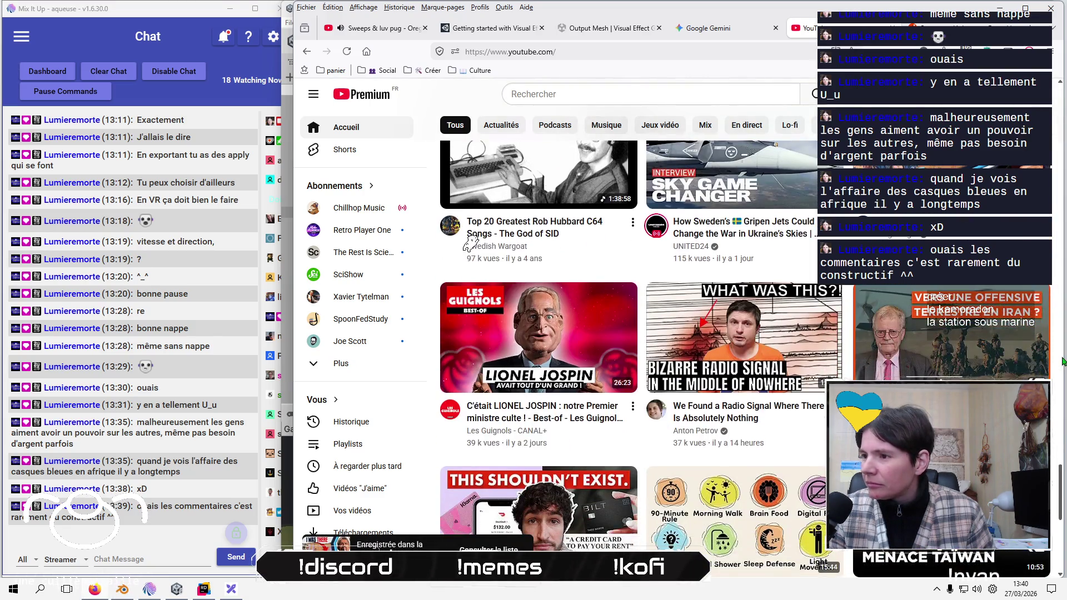
{"action": "scroll", "coordinate": [1062, 362], "scroll_direction": "down", "scroll_amount": 1}
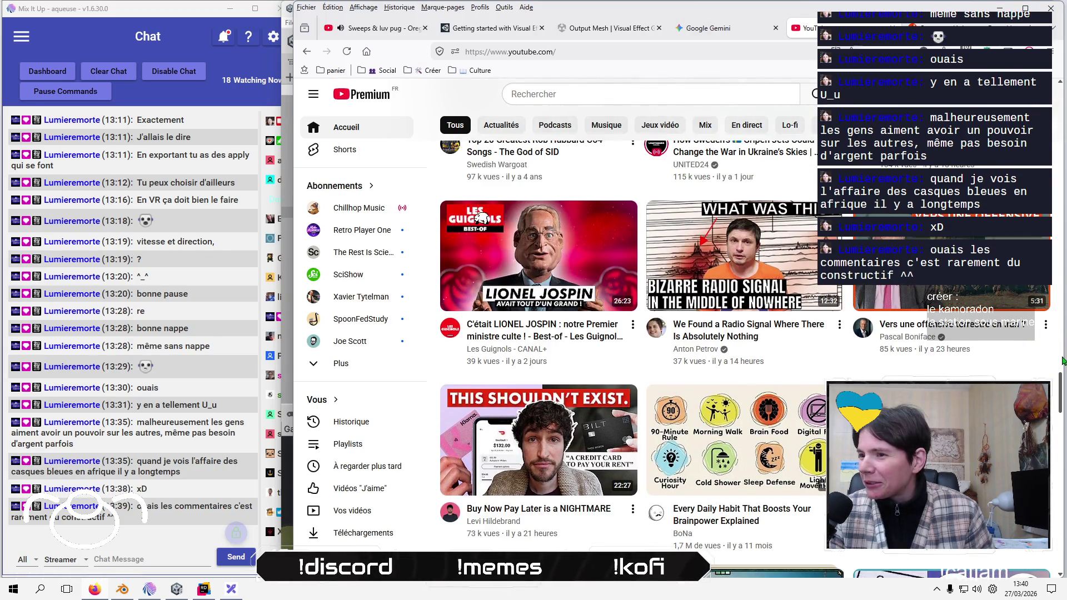
{"action": "scroll", "coordinate": [1062, 361], "scroll_direction": "down", "scroll_amount": 3}
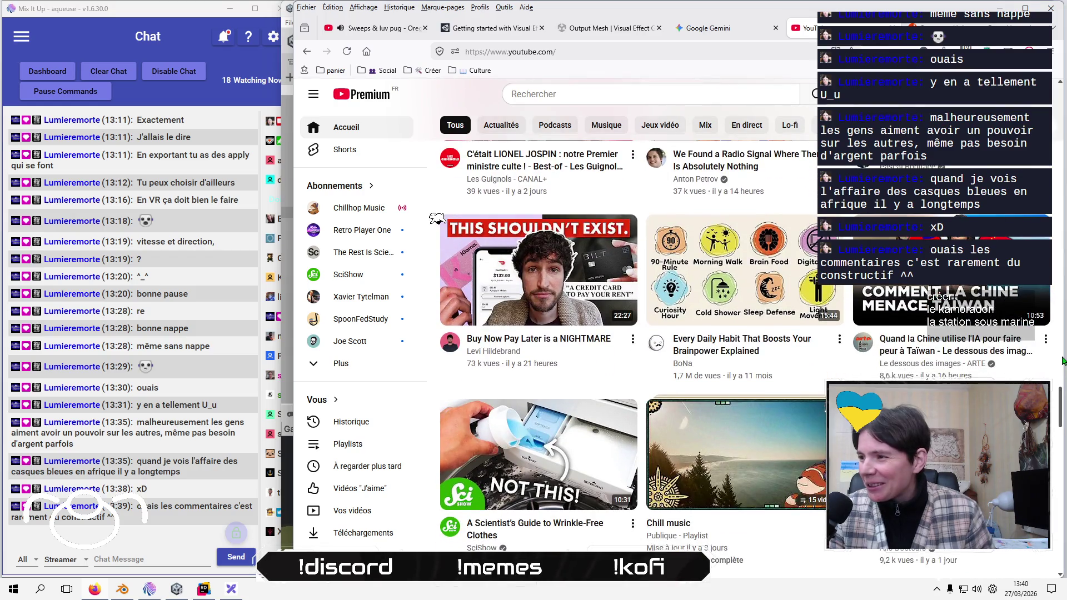
{"action": "scroll", "coordinate": [1063, 362], "scroll_direction": "down", "scroll_amount": 5}
{"action": "scroll", "coordinate": [1063, 361], "scroll_direction": "down", "scroll_amount": 3}
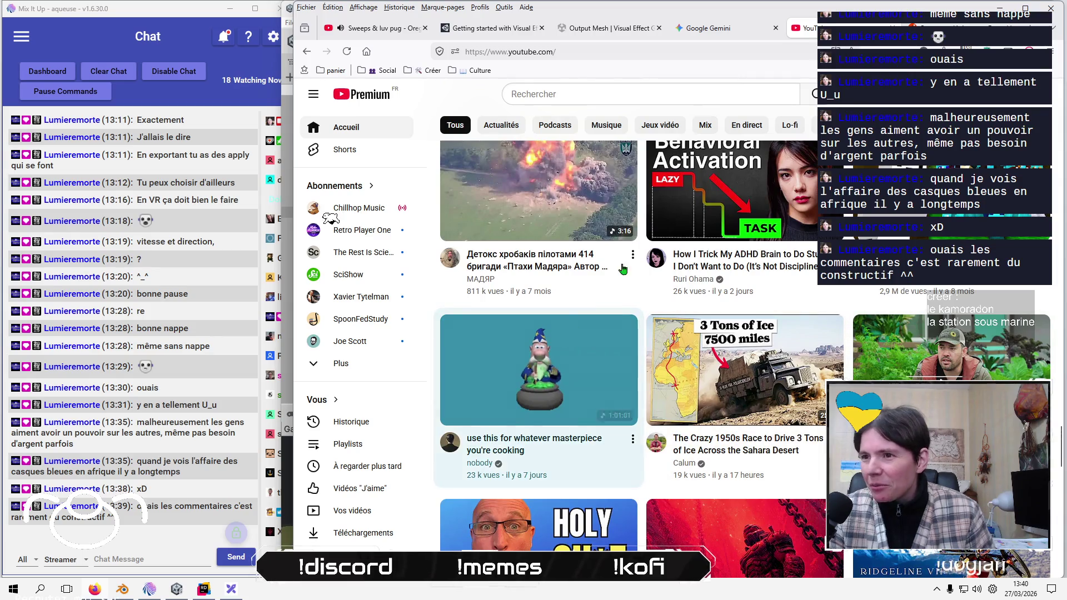
{"action": "key", "text": "ctrl+w"}
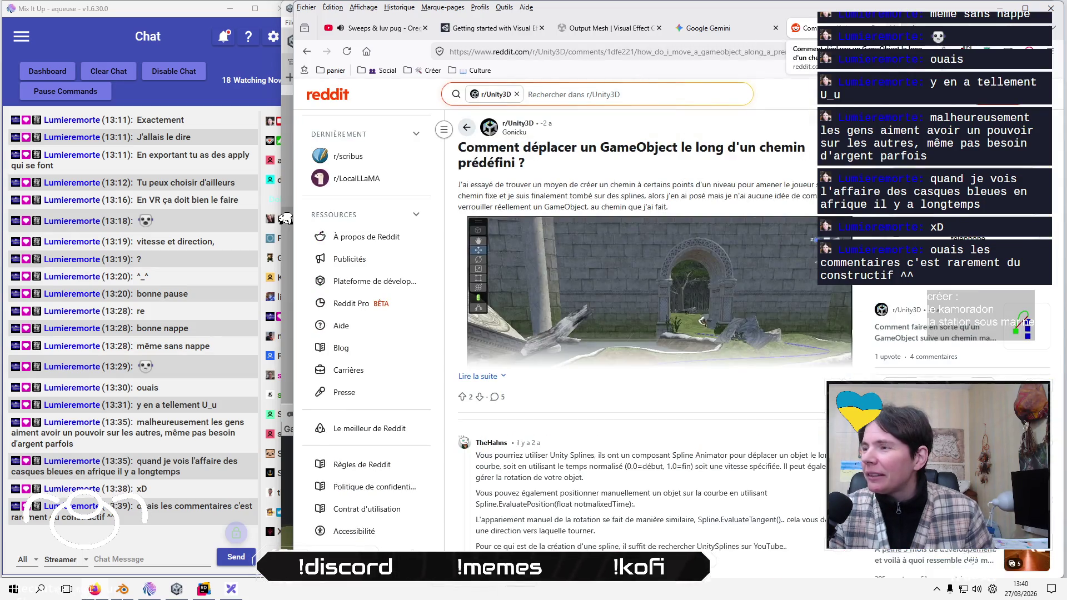
- Close the Reddit thread tab and switch back to Rider showing Kamoradon.cs
{"action": "key", "text": "ctrl+w"}
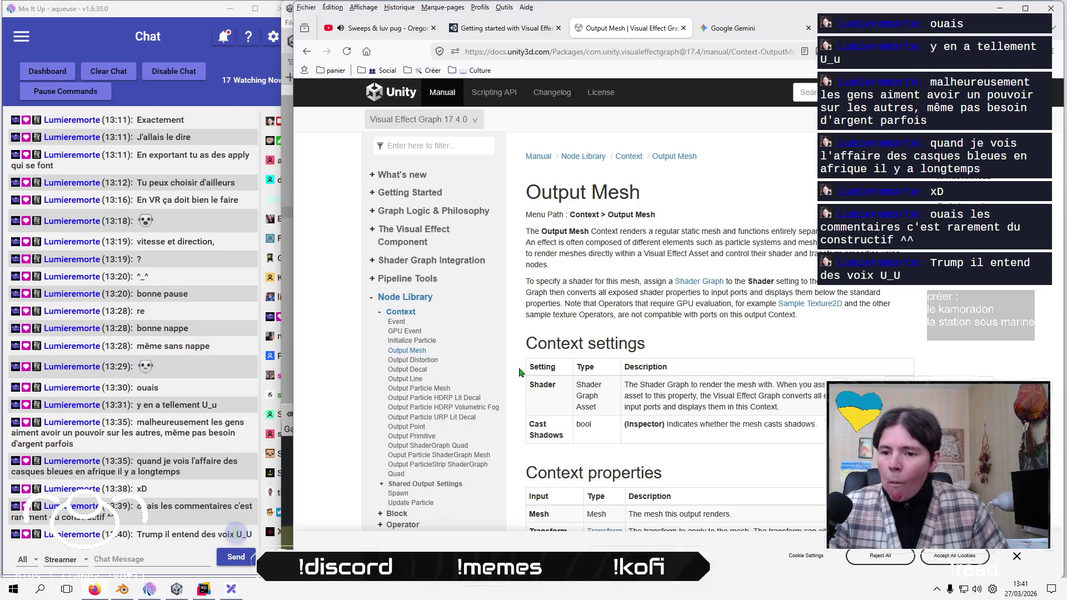
{"action": "key", "text": "alt+Tab"}
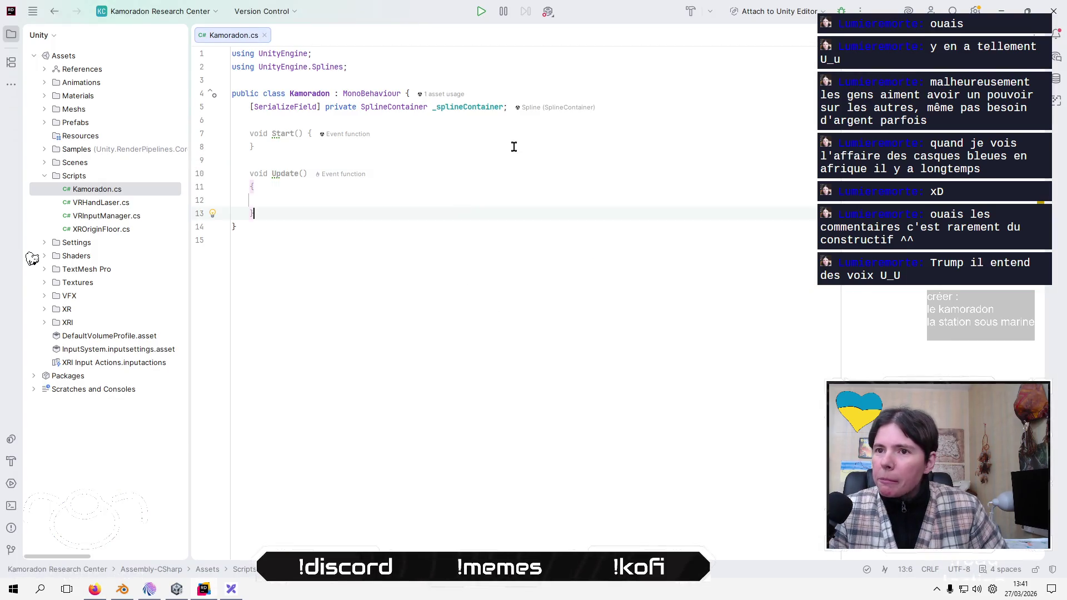
- Add a new line in Start() and a blank line 6 below the _splineContainer field
{"action": "left_click", "coordinate": [514, 146]}
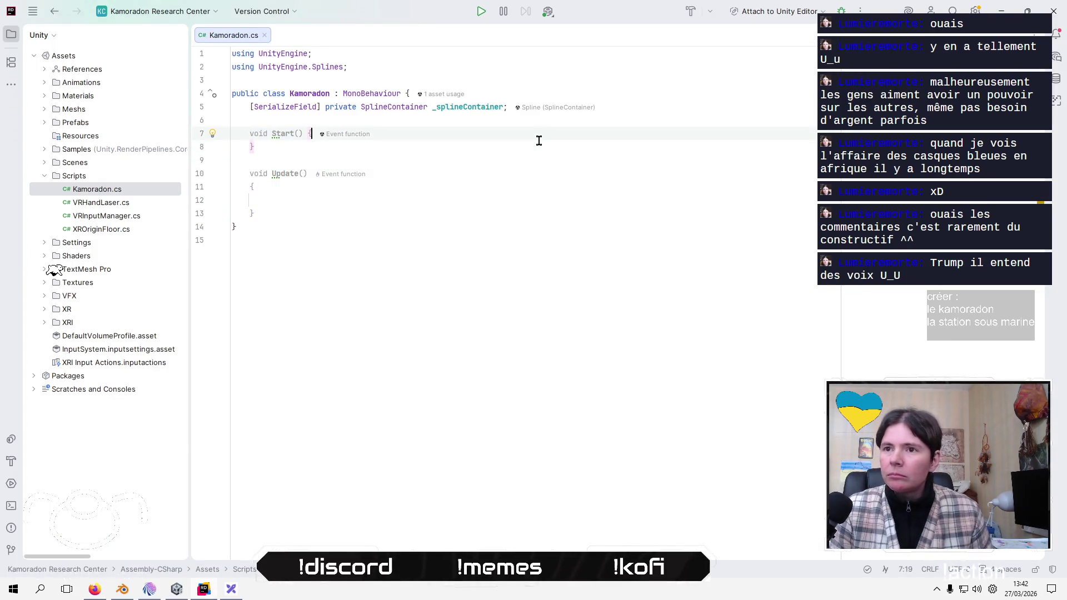
{"action": "key", "text": "Return"}
{"action": "key", "text": "Up"}
{"action": "key", "text": "Up"}
{"action": "key", "text": "Up"}
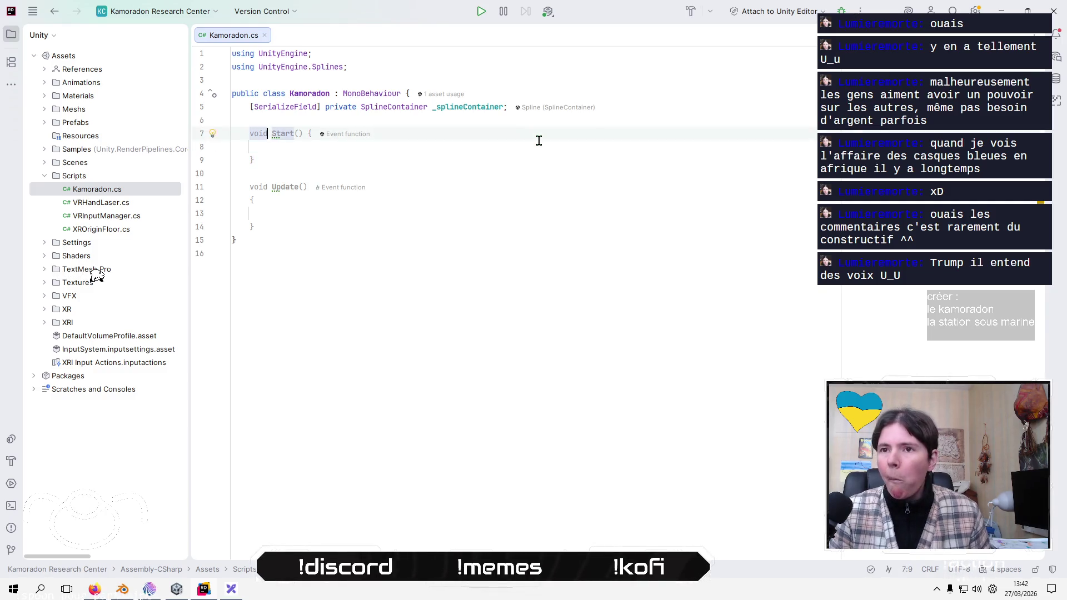
{"action": "key", "text": "End"}
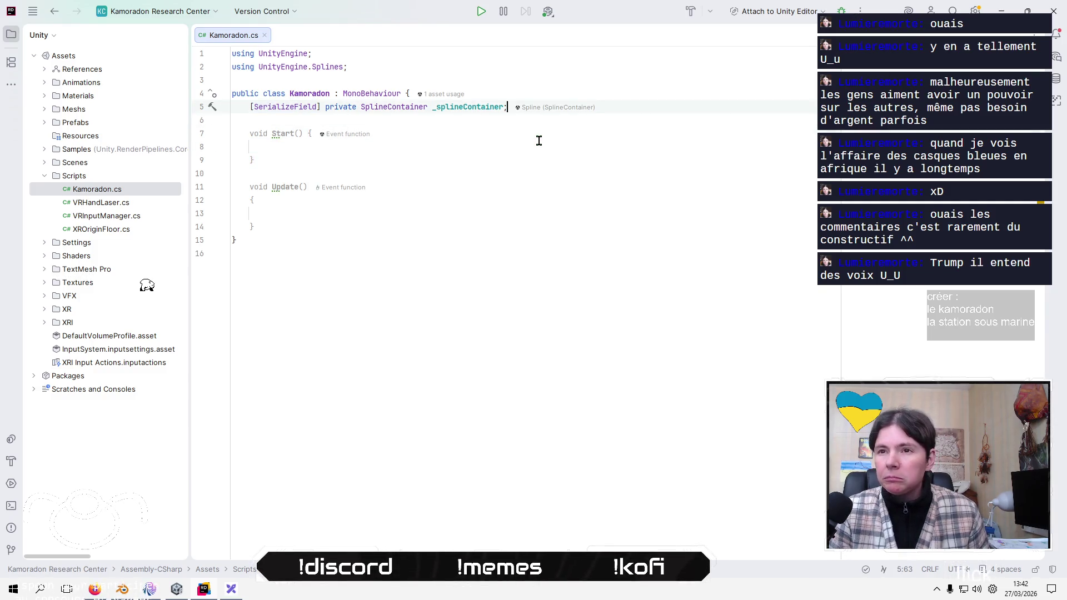
{"action": "key", "text": "Return"}
{"action": "key", "text": "Up"}
{"action": "key", "text": "shift+End"}
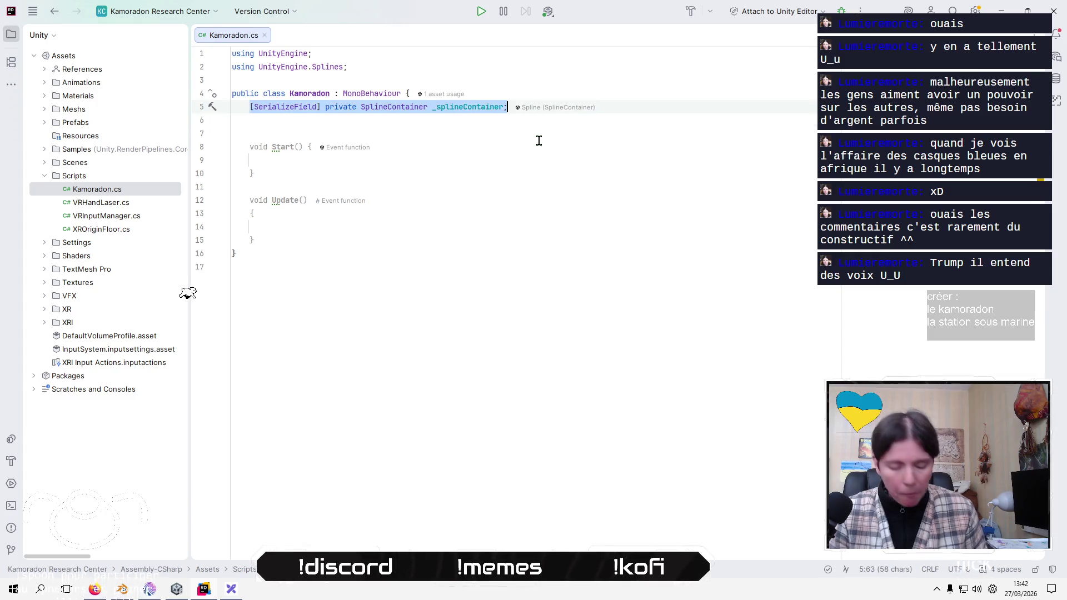
{"action": "key", "text": "Down"}
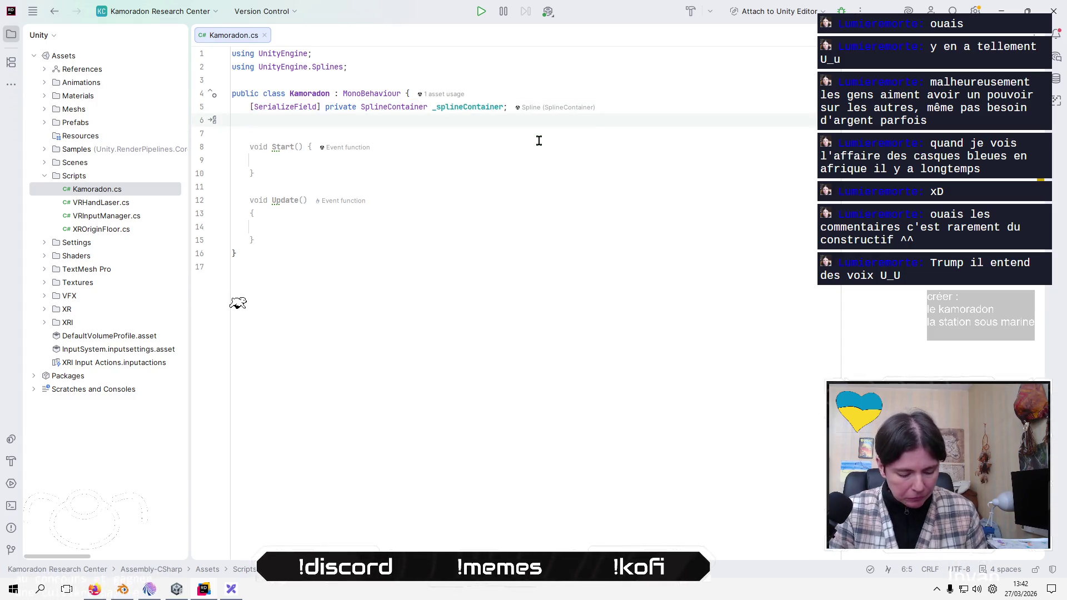
- Declare a '[SerializeField] private SplineAnimate _splineAnimate;' field on line 6
{"action": "type", "text": "[Seri"}
{"action": "key", "text": "Return"}
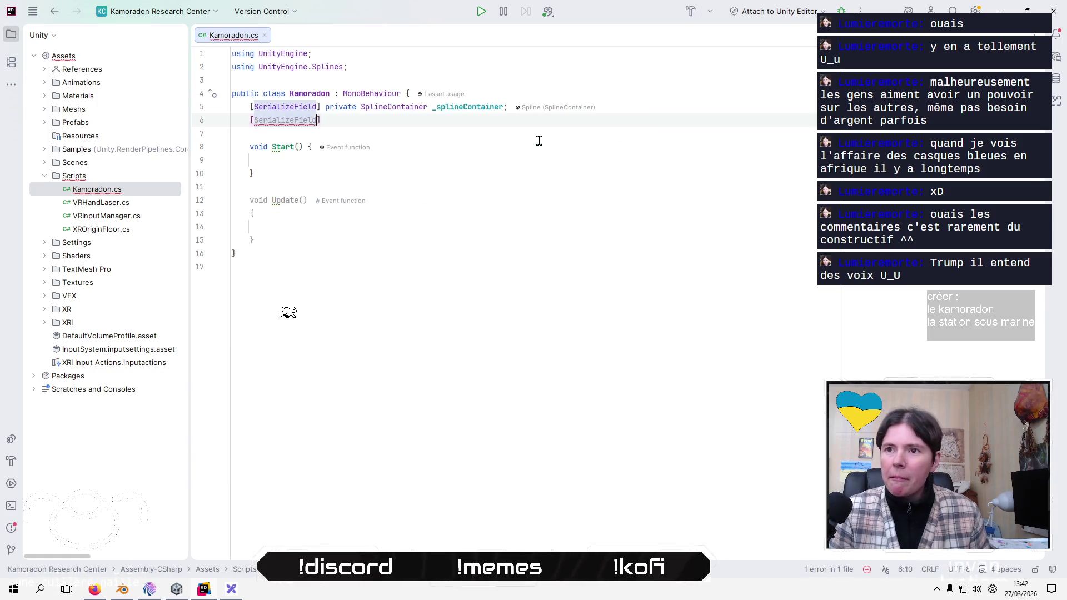
{"action": "type", "text": "] pri"}
{"action": "key", "text": "Return"}
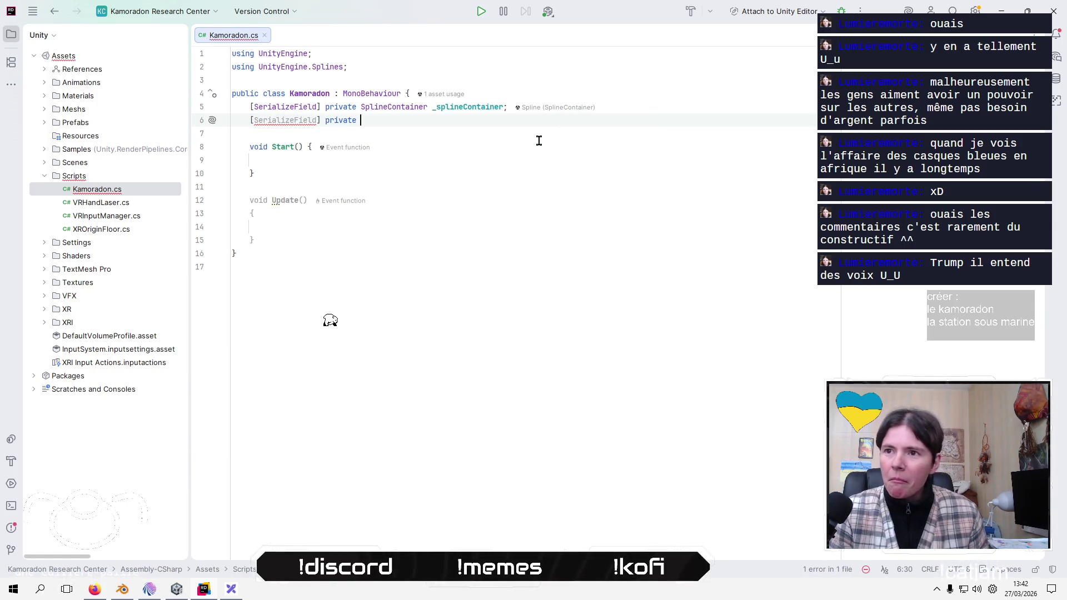
{"action": "type", "text": "S"}
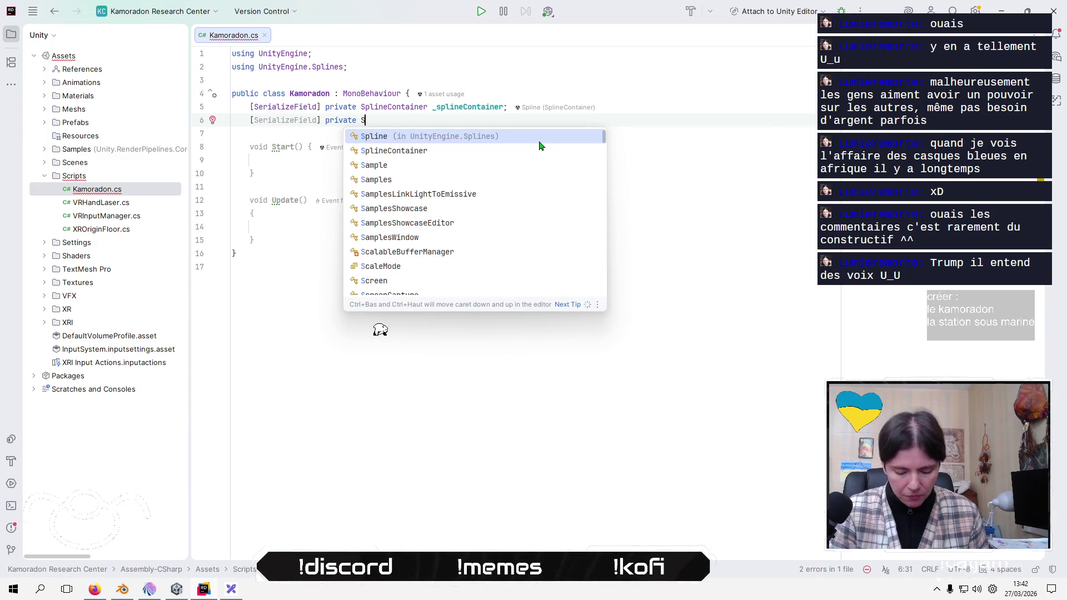
{"action": "type", "text": "plineA"}
{"action": "key", "text": "Return"}
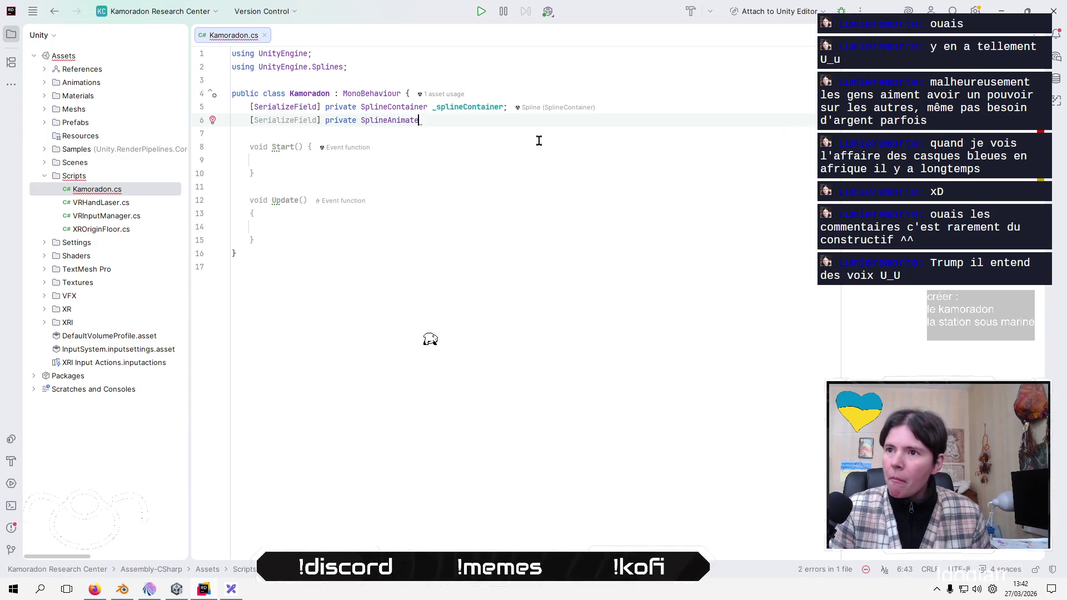
{"action": "type", "text": "_splineAnimate"}
{"action": "key", "text": "Return"}
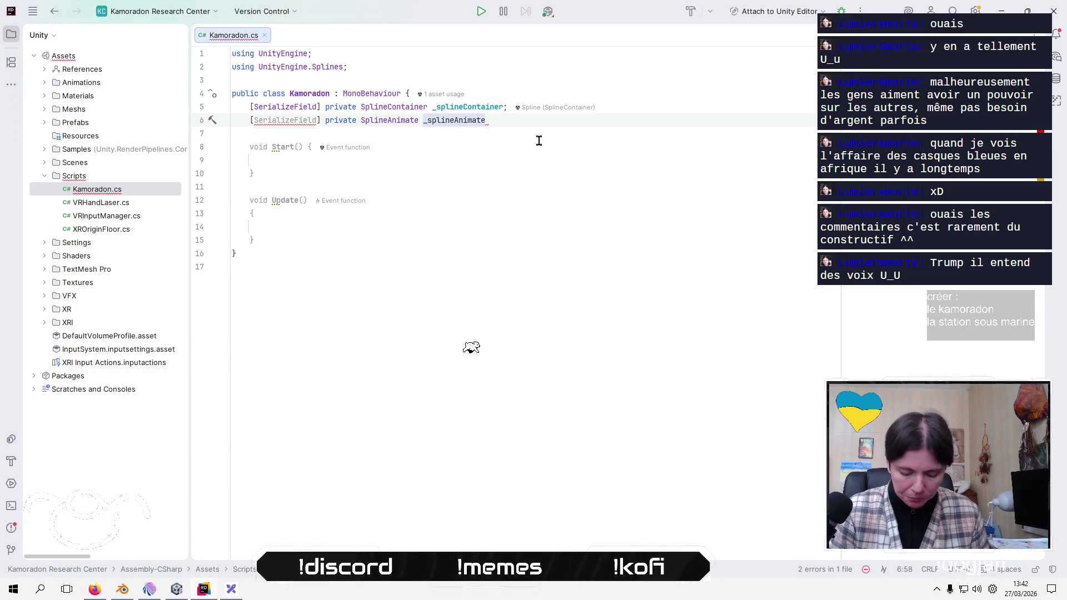
{"action": "type", "text": ";"}
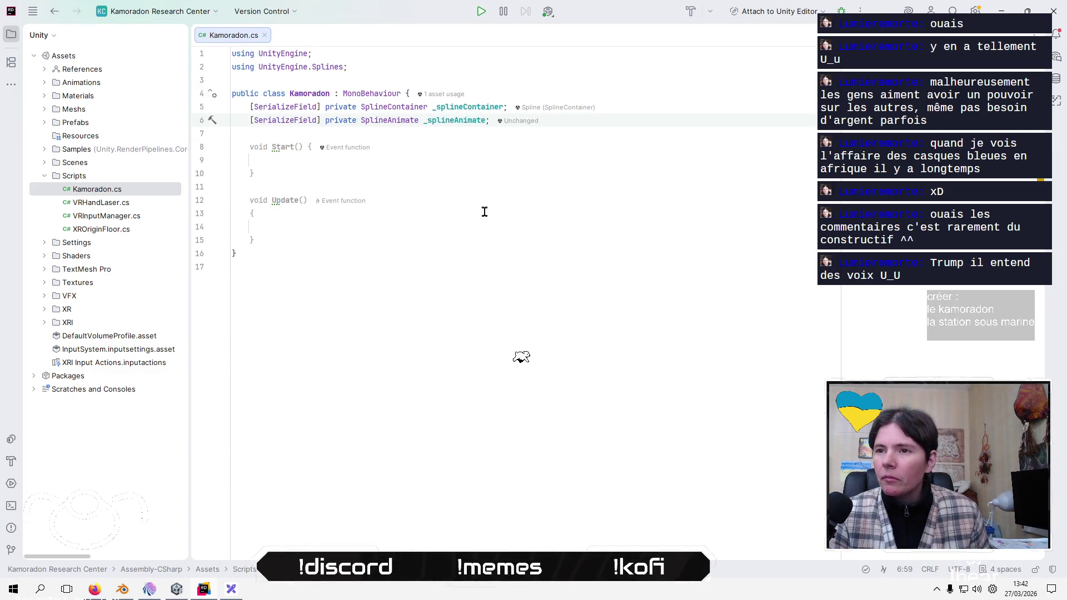
- Begin a statement in Start() with _splineAnimate from code completion
{"action": "left_click", "coordinate": [485, 211]}
{"action": "key", "text": "Down"}
{"action": "key", "text": "Up"}
{"action": "key", "text": "Up"}
{"action": "key", "text": "Up"}
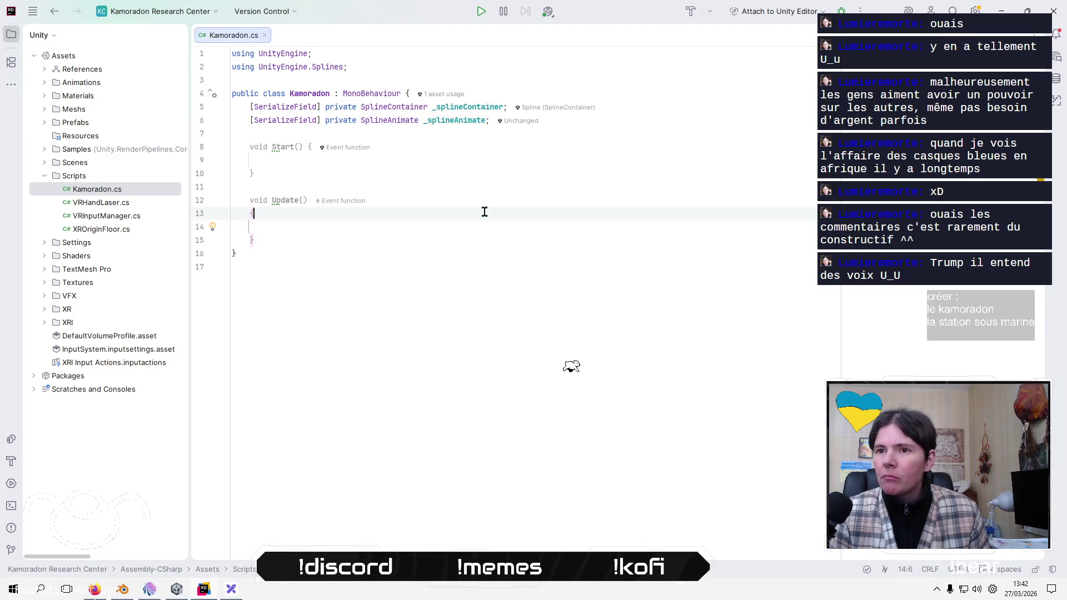
{"action": "type", "text": "s"}
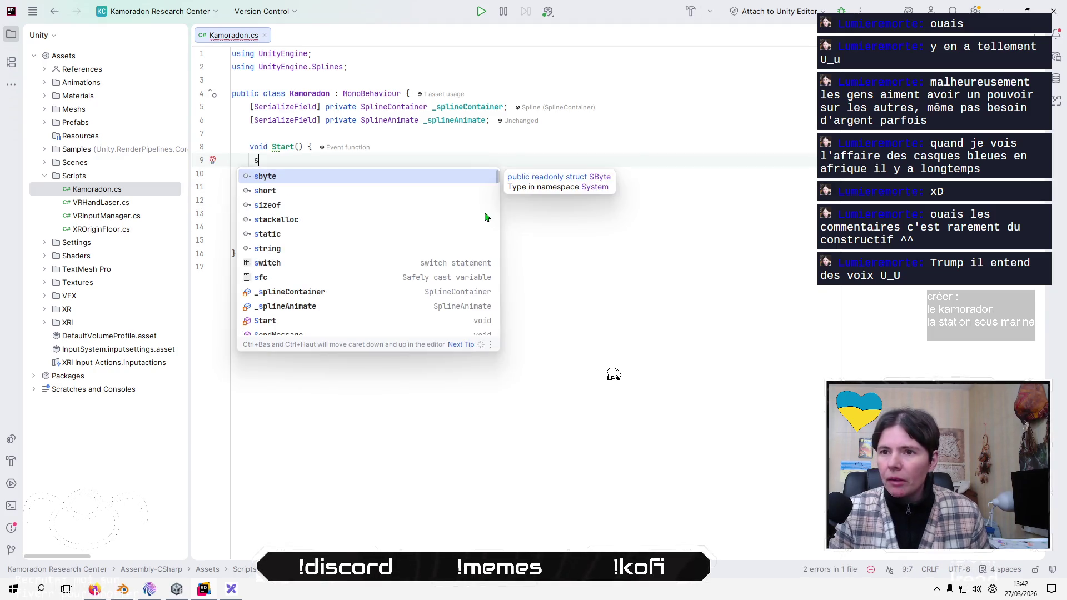
{"action": "key", "text": "Down"}
{"action": "key", "text": "Down"}
{"action": "key", "text": "Down"}
{"action": "key", "text": "Return"}
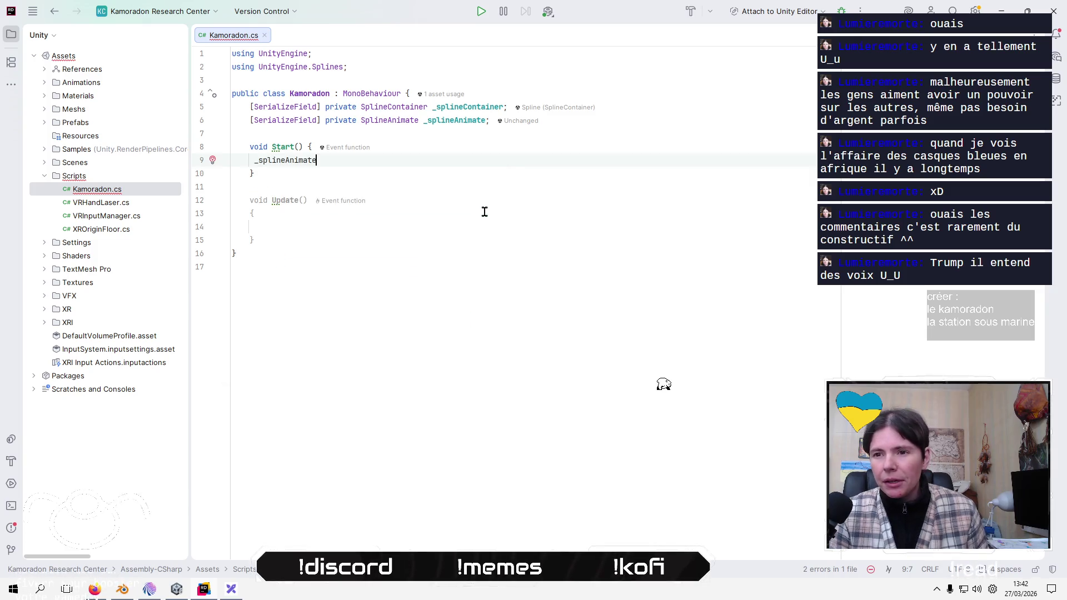
- Browse the SplineAnimate members and complete the access as _splineAnimate.ElapsedTime
{"action": "type", "text": "."}
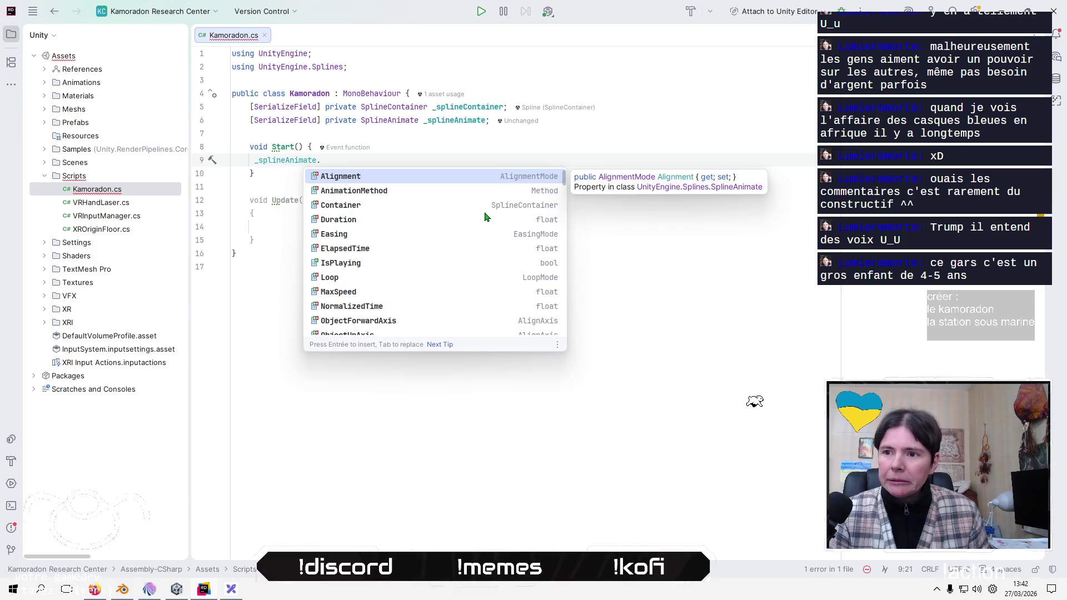
{"action": "type", "text": "s"}
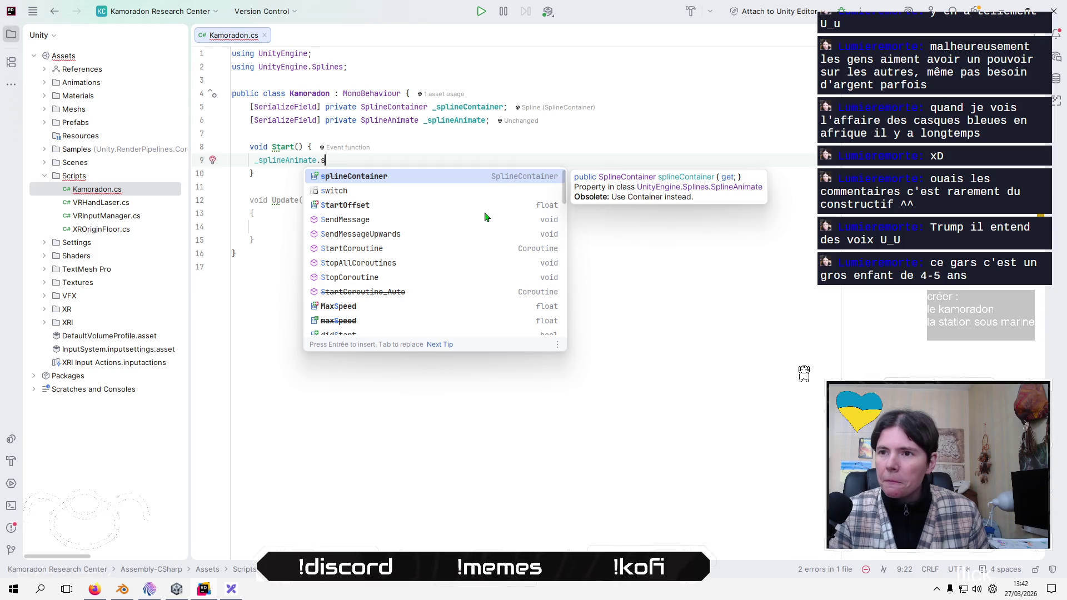
{"action": "key", "text": "BackSpace"}
{"action": "key", "text": "Down"}
{"action": "key", "text": "Down"}
{"action": "key", "text": "Down"}
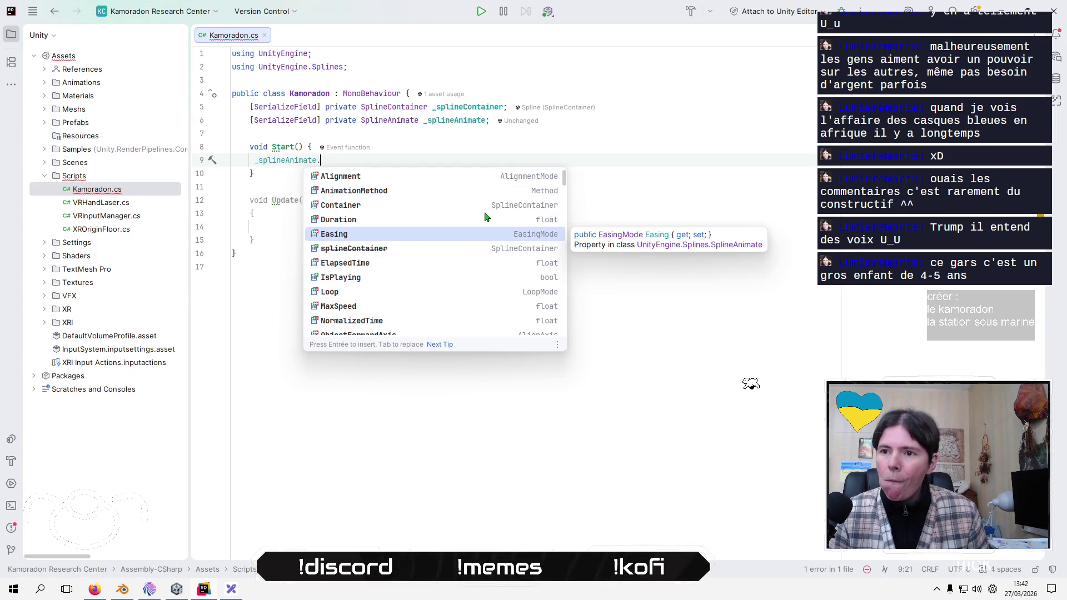
{"action": "key", "text": "Down"}
{"action": "key", "text": "Down"}
{"action": "key", "text": "Down"}
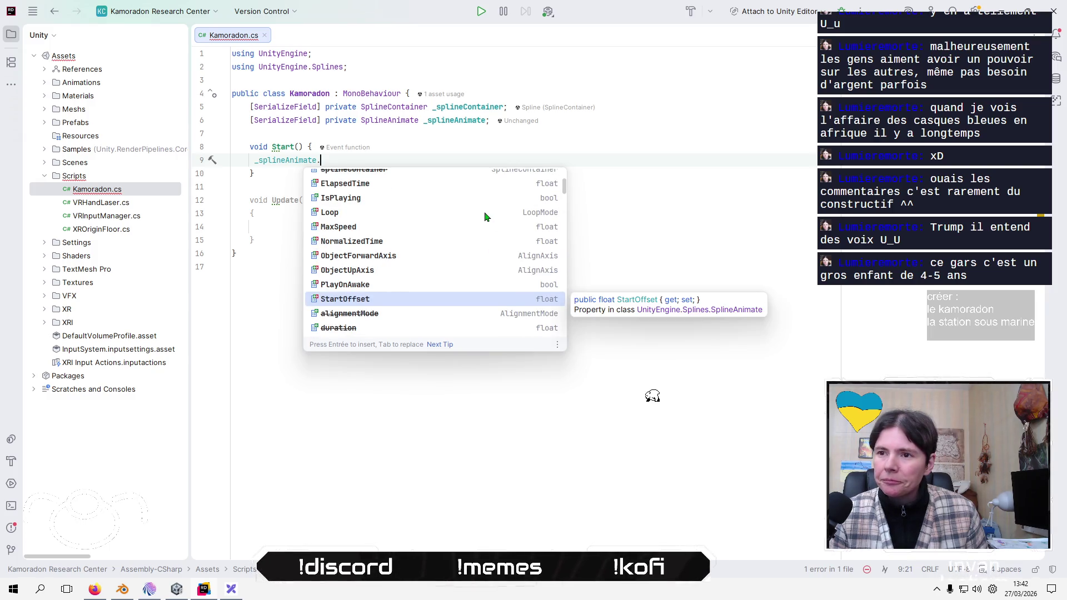
{"action": "key", "text": "Down"}
{"action": "key", "text": "Down"}
{"action": "key", "text": "Down"}
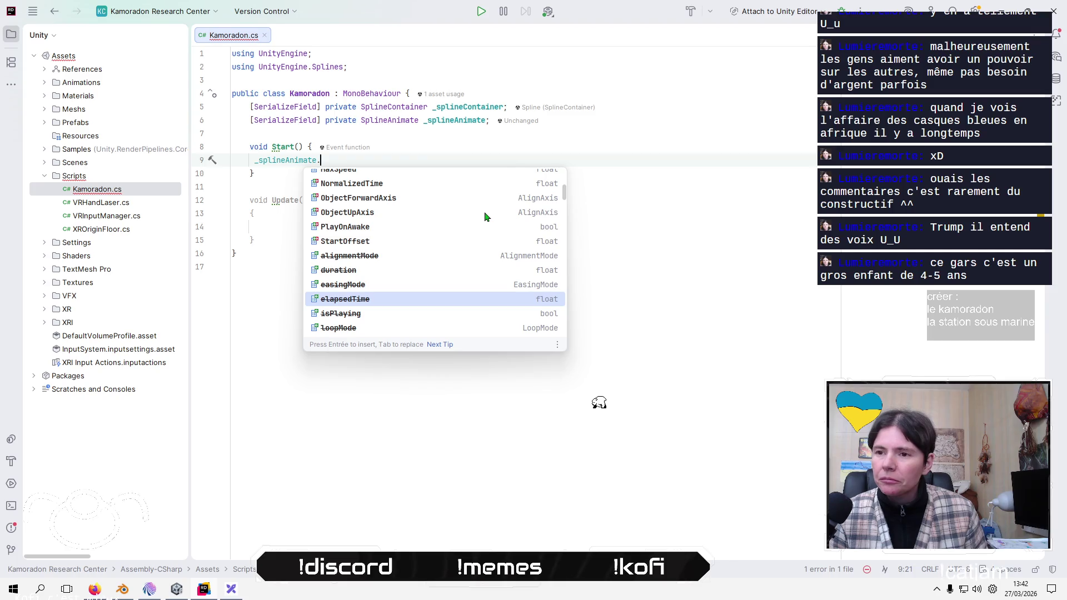
{"action": "key", "text": "Down"}
{"action": "key", "text": "Down"}
{"action": "key", "text": "Down"}
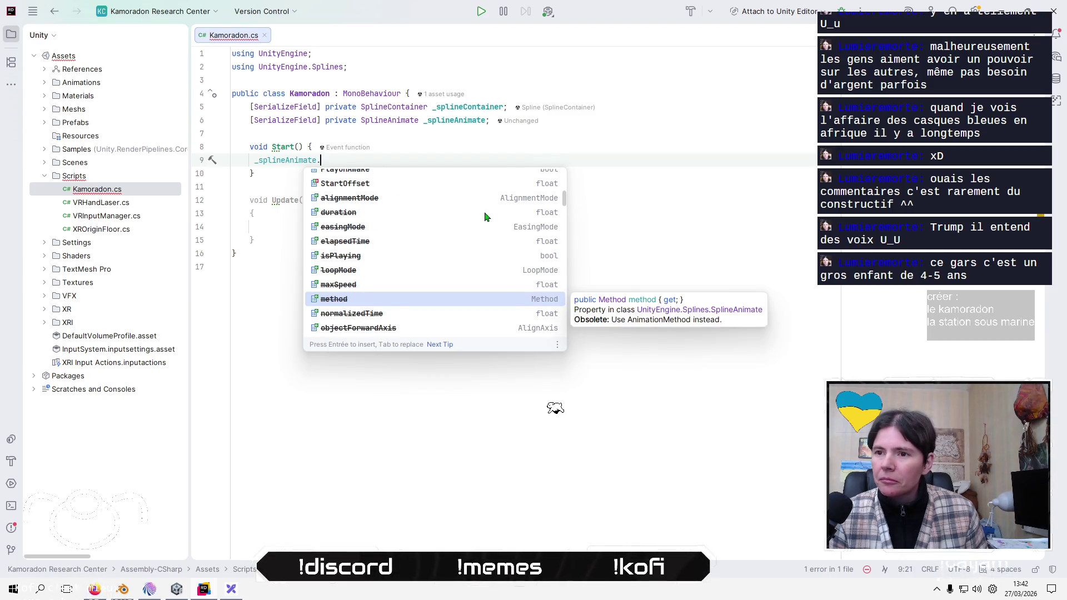
{"action": "key", "text": "Down"}
{"action": "key", "text": "Down"}
{"action": "key", "text": "Down"}
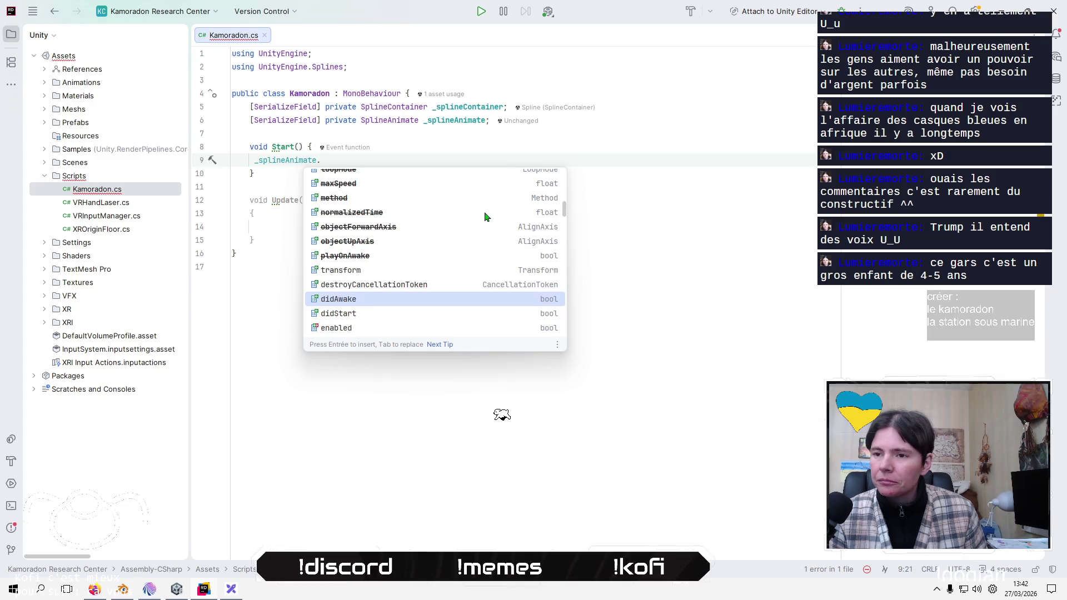
{"action": "key", "text": "Down"}
{"action": "type", "text": "s"}
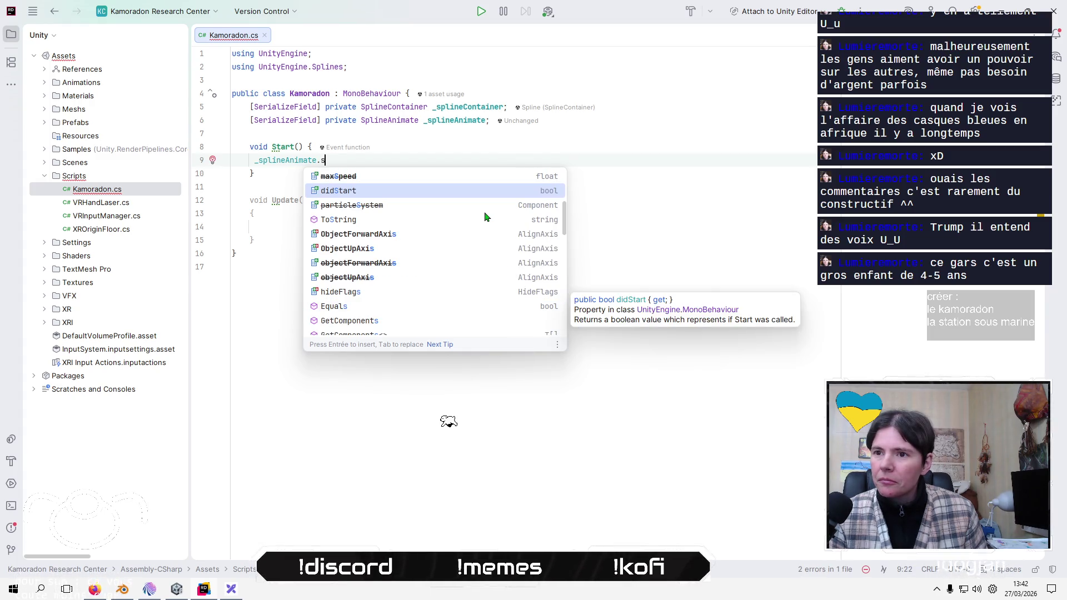
{"action": "key", "text": "BackSpace"}
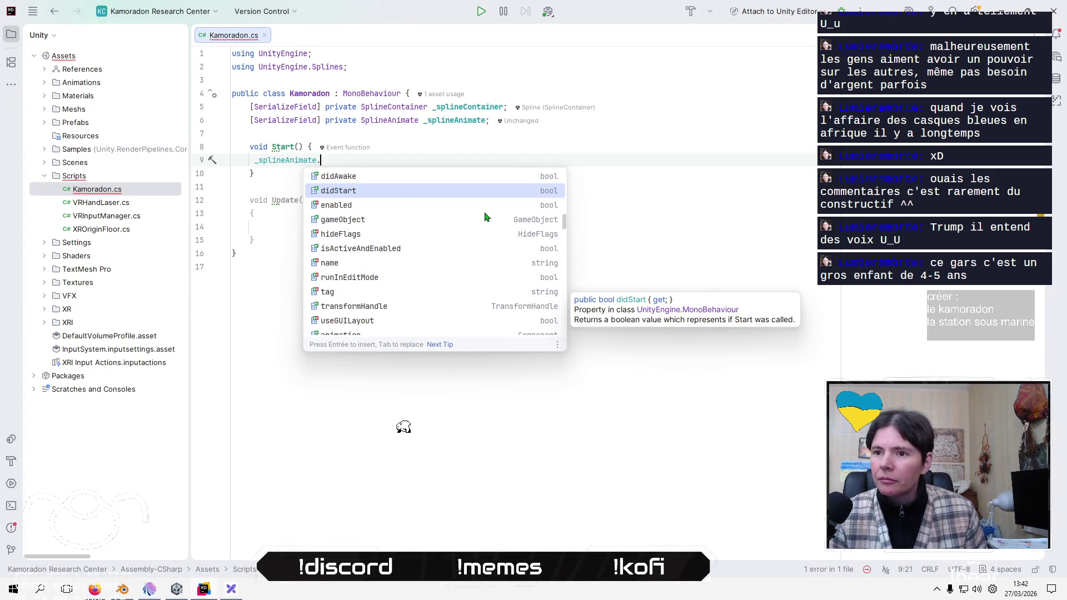
{"action": "type", "text": "to"}
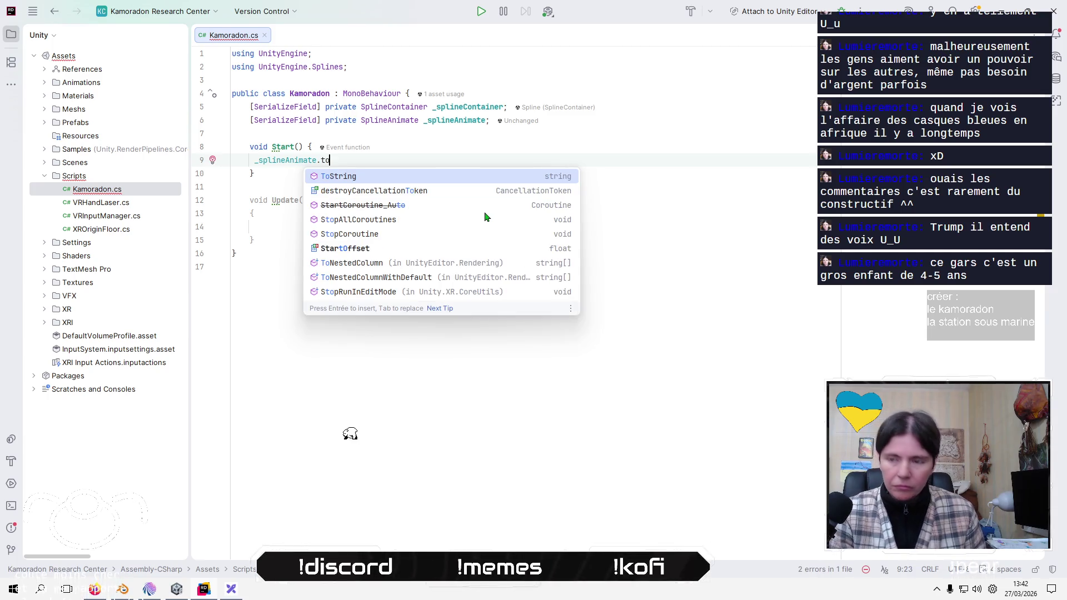
{"action": "key", "text": "BackSpace"}
{"action": "type", "text": "i"}
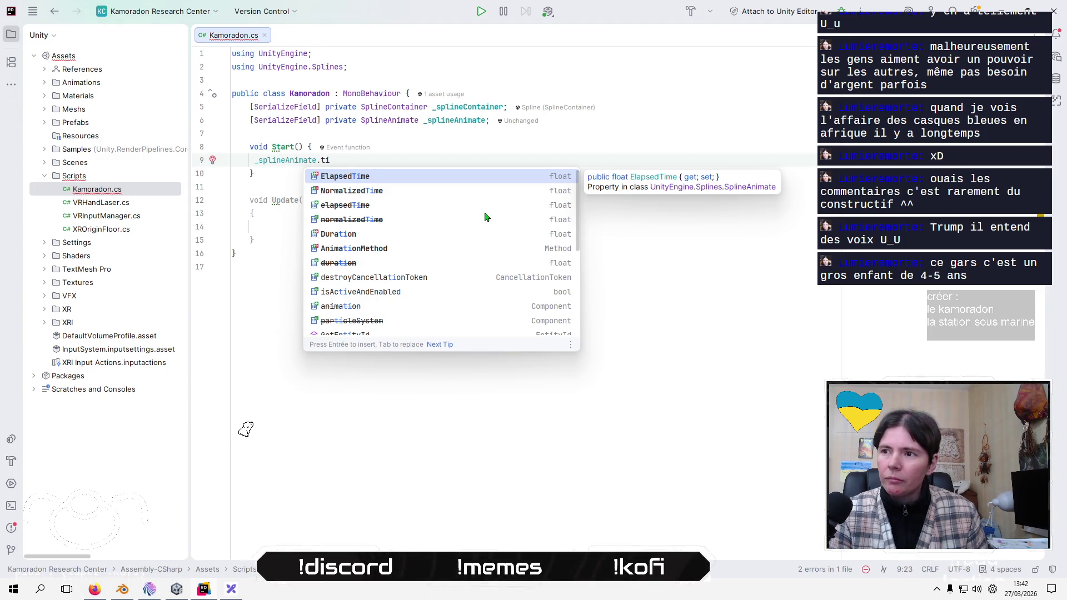
{"action": "type", "text": "m"}
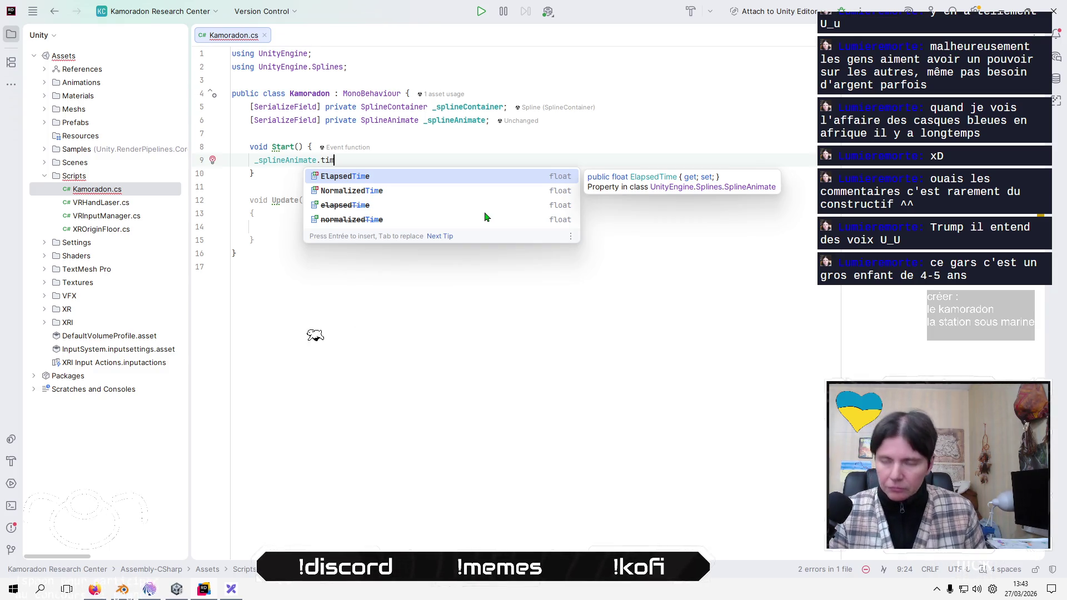
{"action": "key", "text": "Return"}
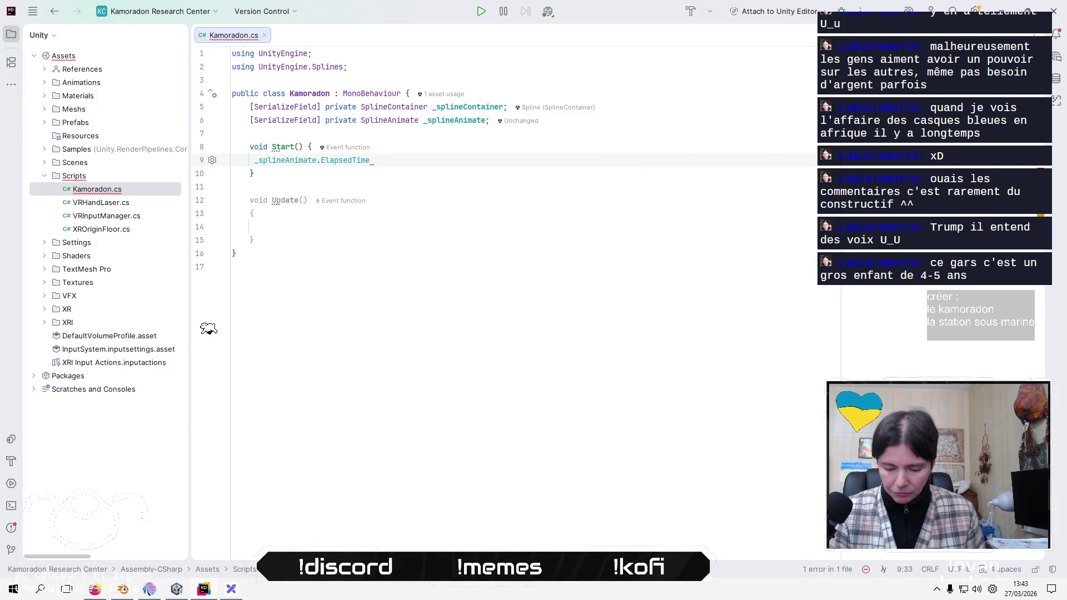
- Add '=' to the ElapsedTime statement and comment out the unfinished line
{"action": "type", "text": "="}
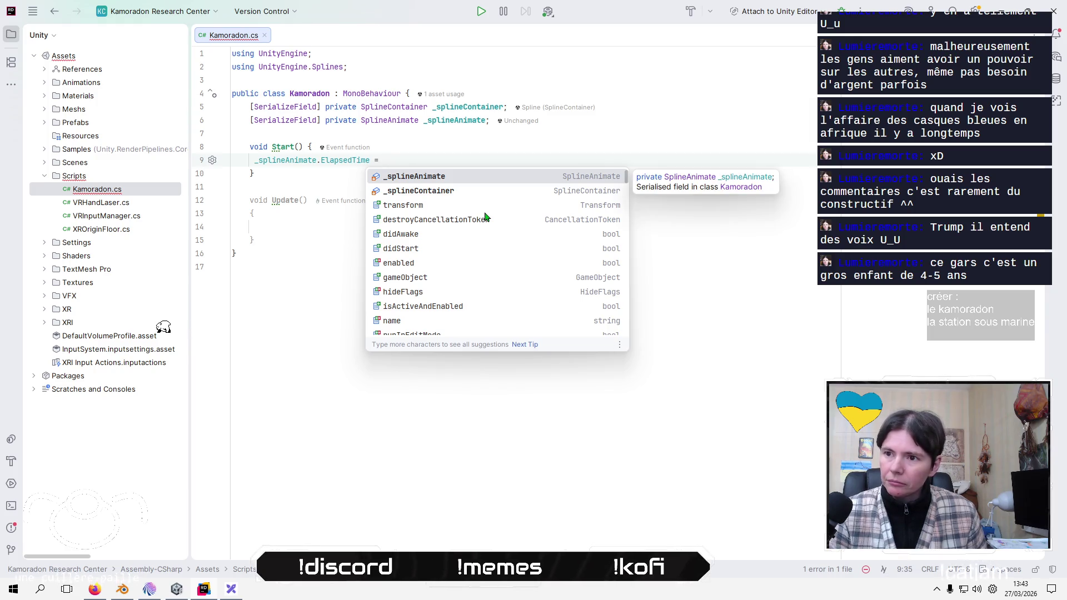
{"action": "key", "text": "Escape"}
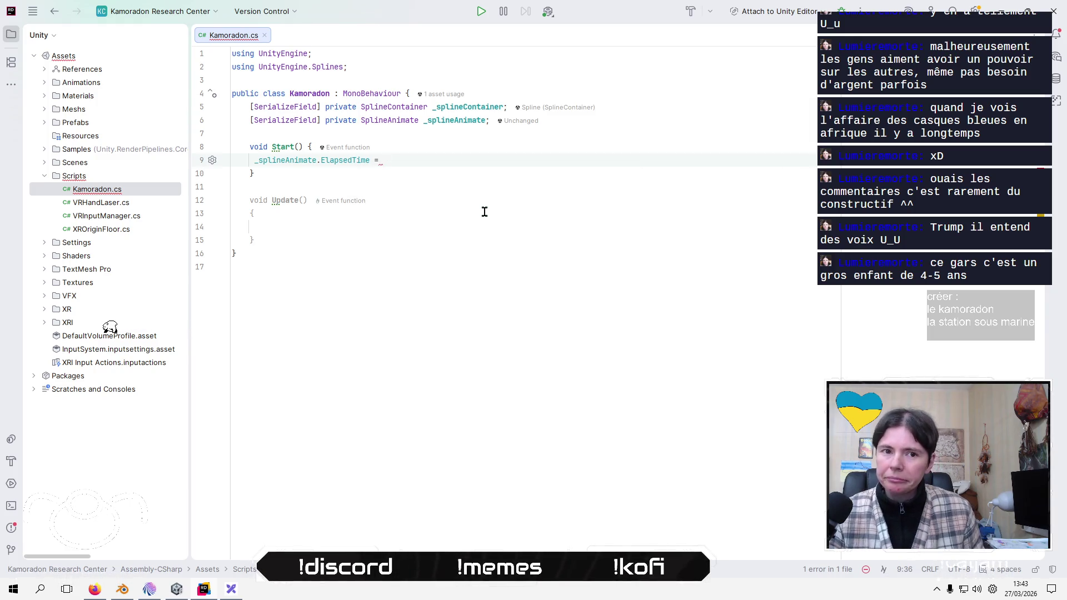
{"action": "key", "text": "Home"}
{"action": "key", "text": "ctrl+slash"}
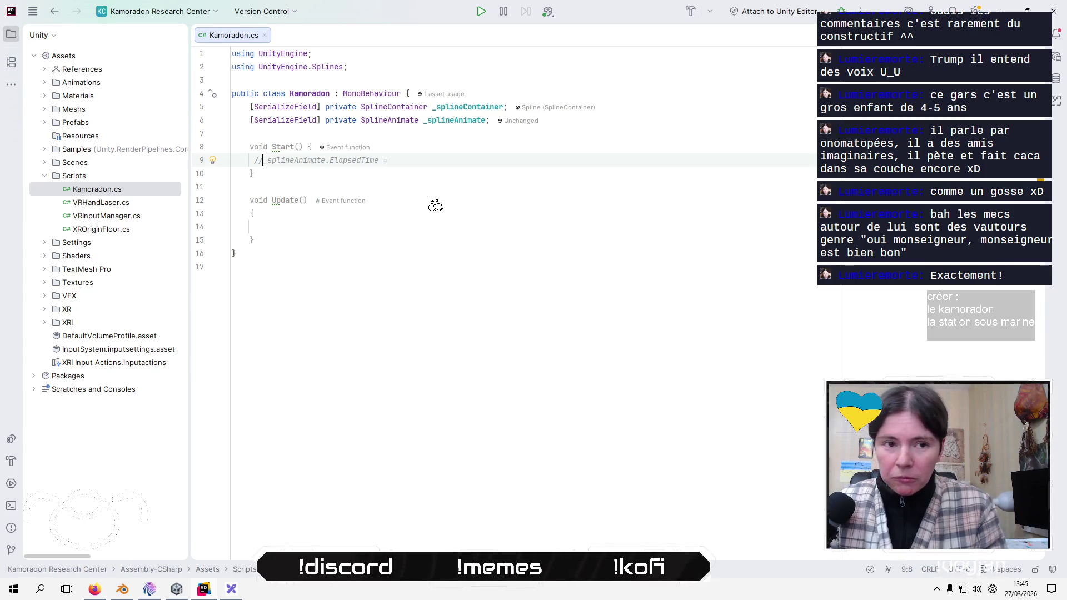
- Leave Rider for Firefox and switch to the Reddit thread tab
{"action": "left_click", "coordinate": [533, 167]}
{"action": "key", "text": "alt+Tab"}
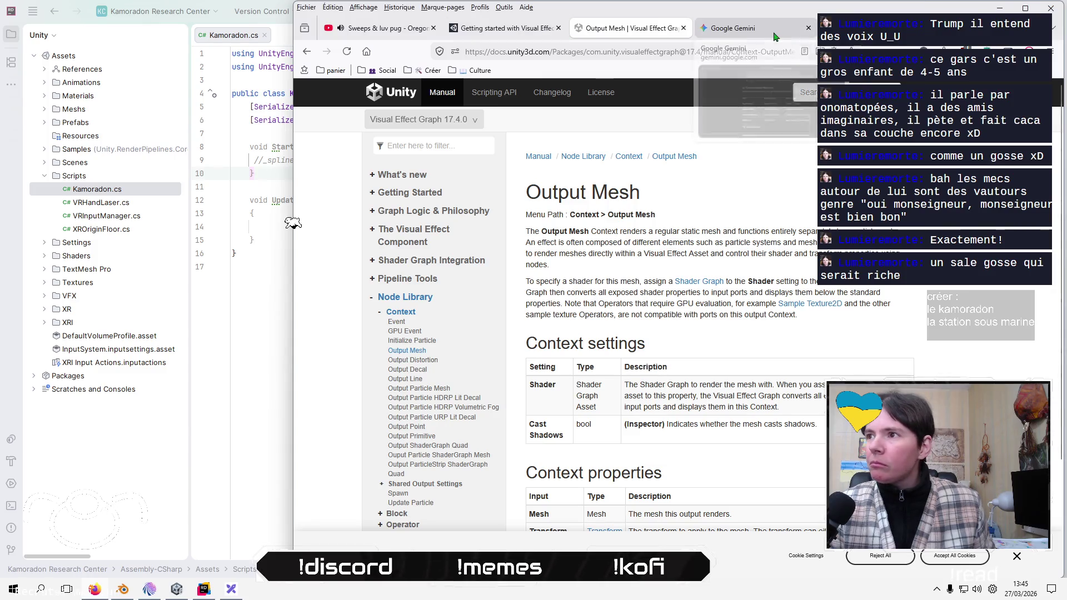
{"action": "left_click", "coordinate": [776, 37]}
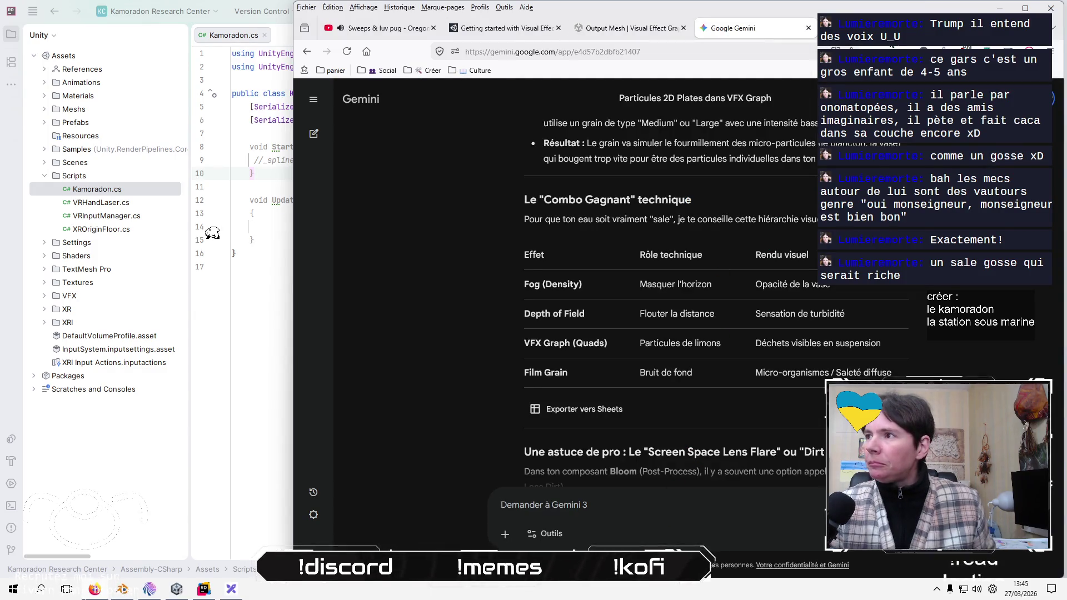
{"action": "key", "text": "ctrl+Tab"}
- Search Kagi for 'unity spline animate inverse time'
{"action": "left_click", "coordinate": [669, 46]}
{"action": "type", "text": "un"}
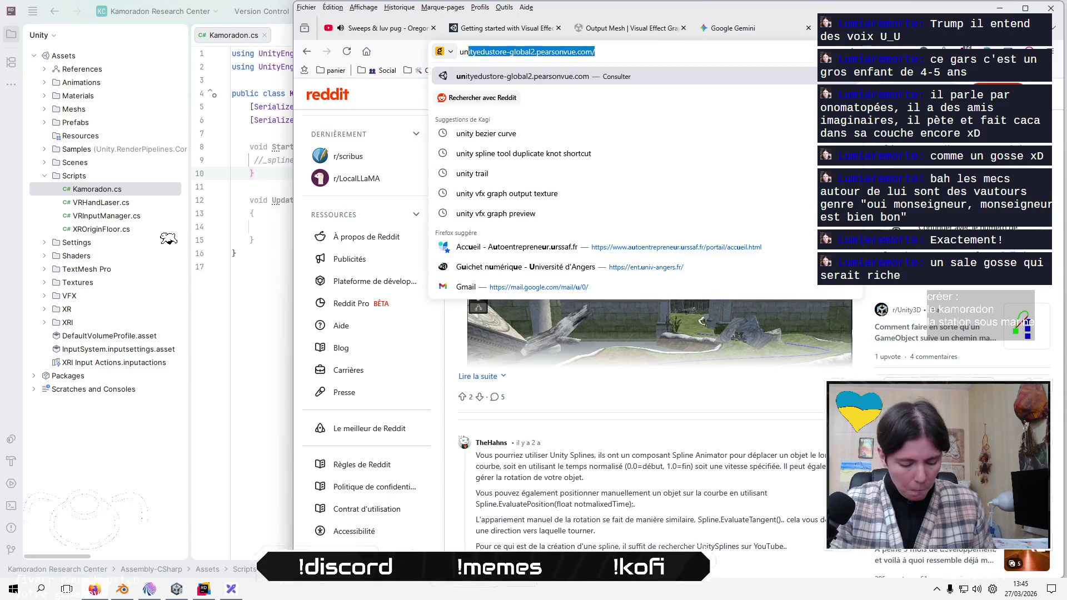
{"action": "type", "text": "ity spline ani"}
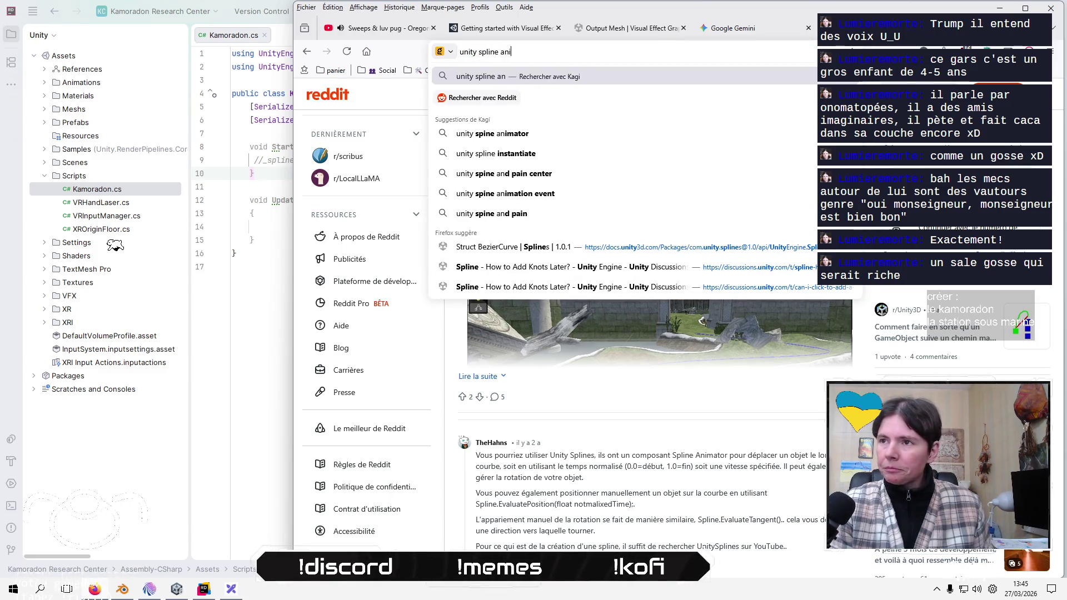
{"action": "type", "text": "mate invers"}
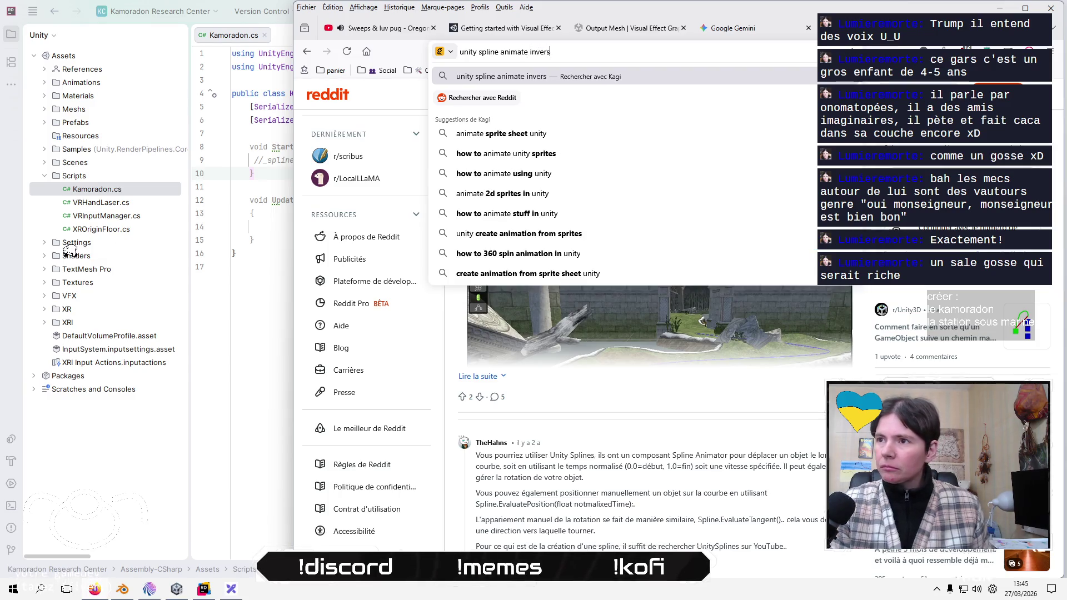
{"action": "type", "text": "e s"}
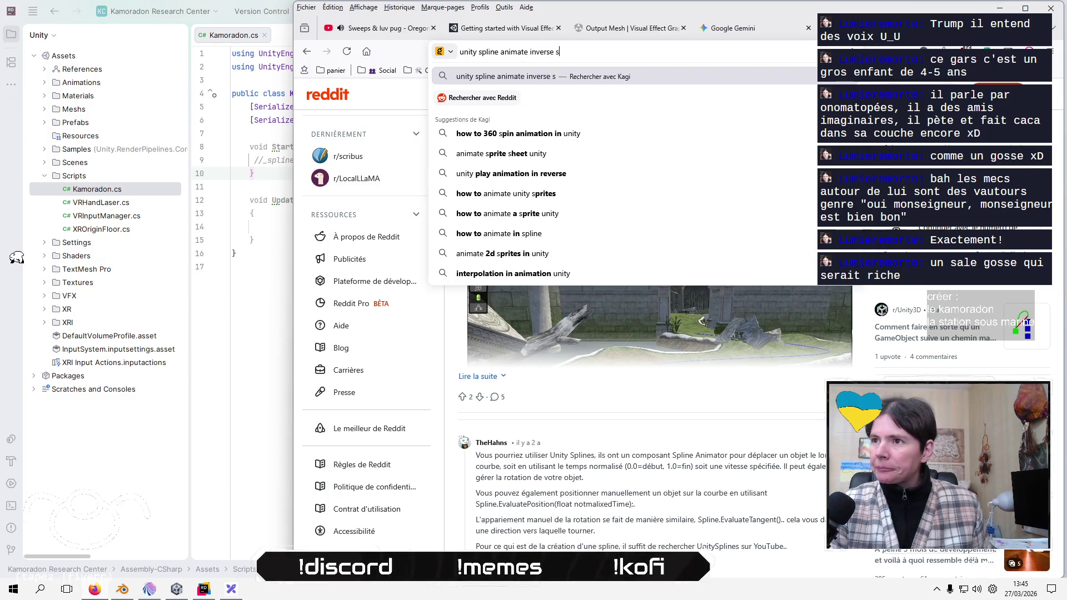
{"action": "key", "text": "BackSpace"}
{"action": "type", "text": "time"}
{"action": "key", "text": "Return"}
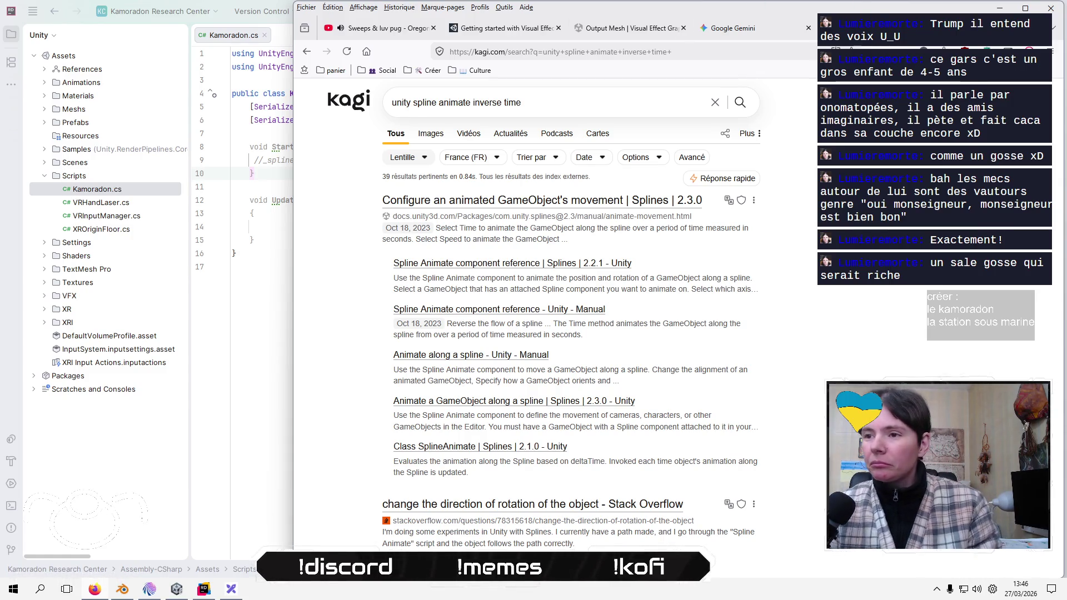
{"action": "left_click", "coordinate": [551, 204]}
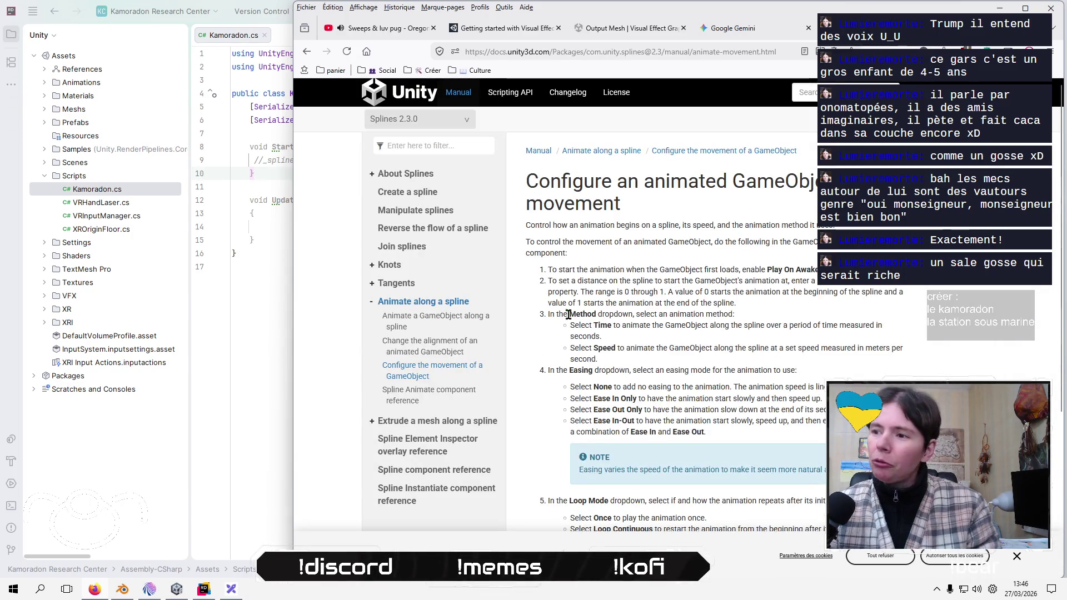
{"action": "left_click", "coordinate": [306, 55]}
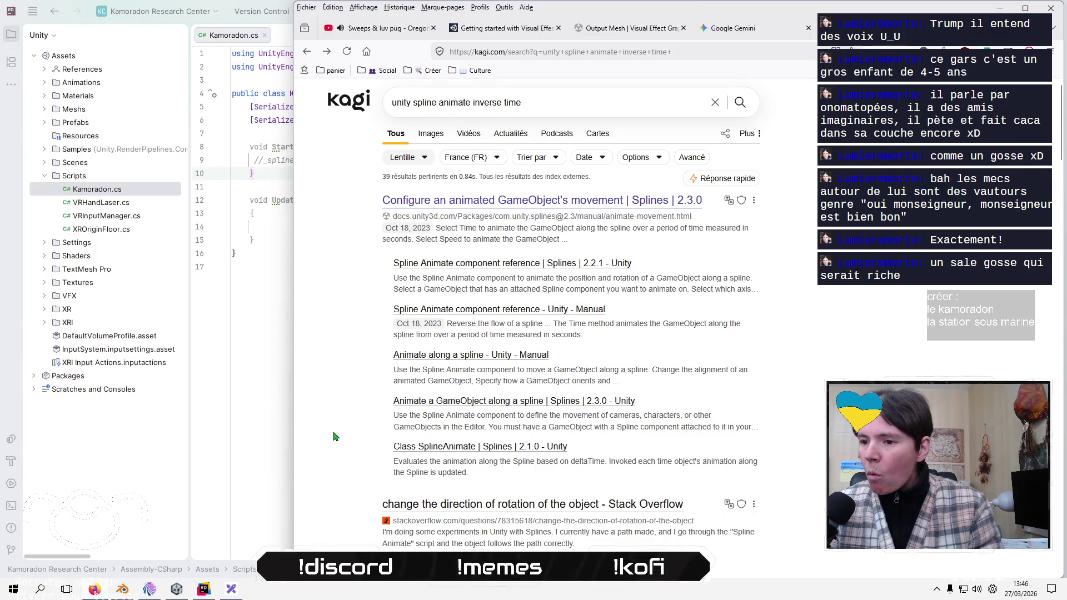
{"action": "scroll", "coordinate": [334, 436], "scroll_direction": "down", "scroll_amount": 2}
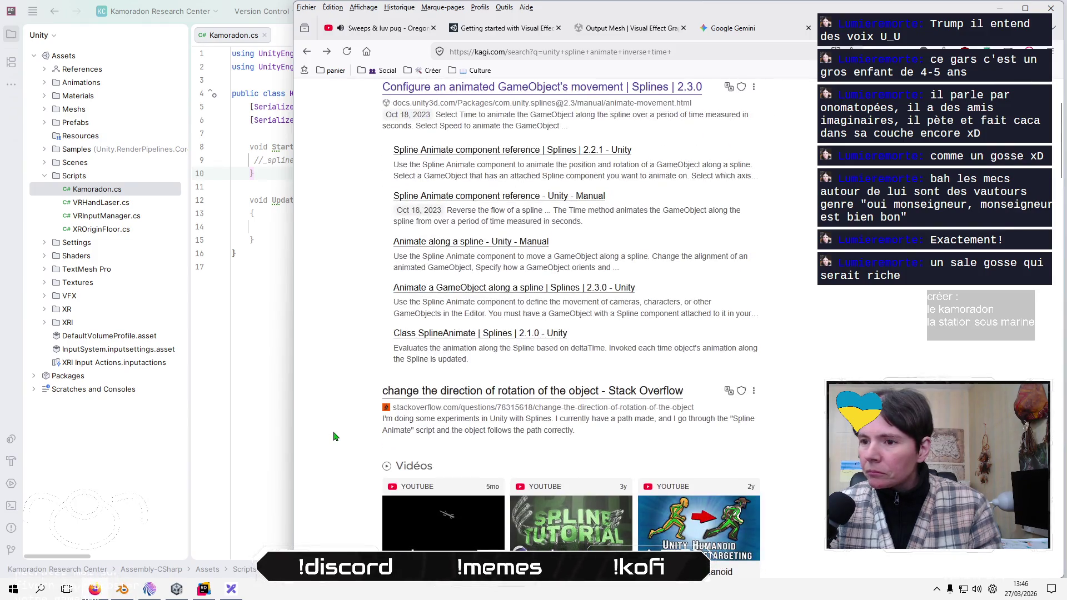
{"action": "scroll", "coordinate": [334, 437], "scroll_direction": "down", "scroll_amount": 1}
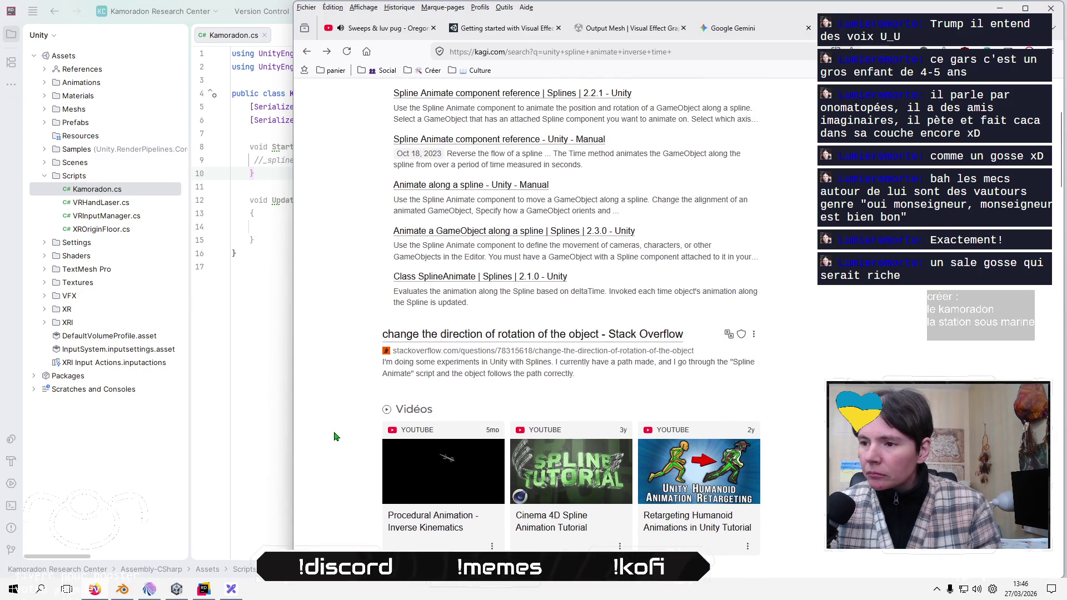
{"action": "scroll", "coordinate": [336, 437], "scroll_direction": "down", "scroll_amount": 4}
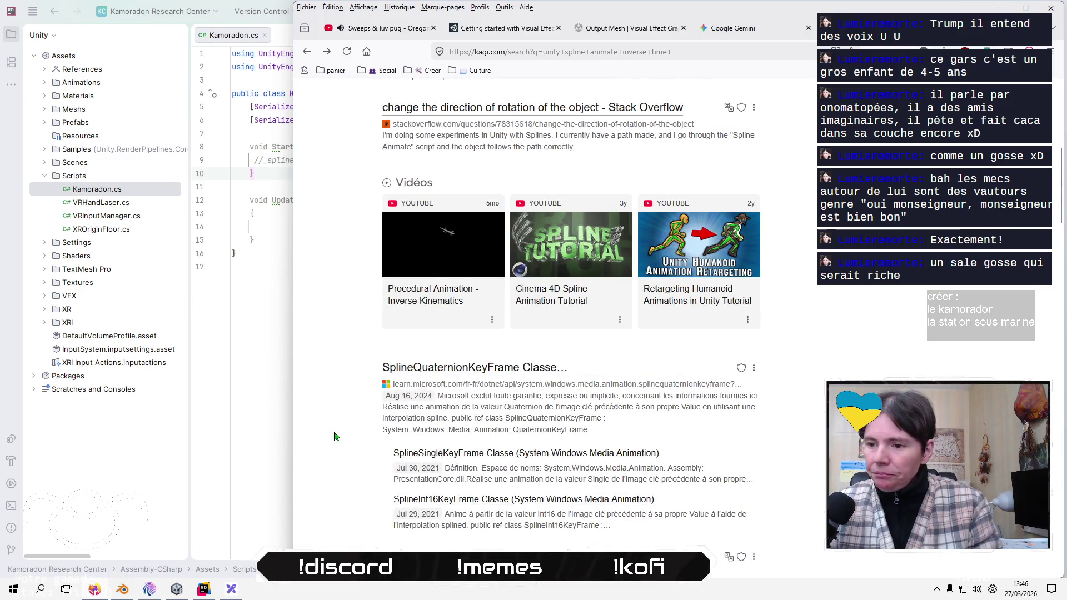
{"action": "scroll", "coordinate": [334, 437], "scroll_direction": "down", "scroll_amount": 2}
{"action": "scroll", "coordinate": [334, 437], "scroll_direction": "down", "scroll_amount": 2}
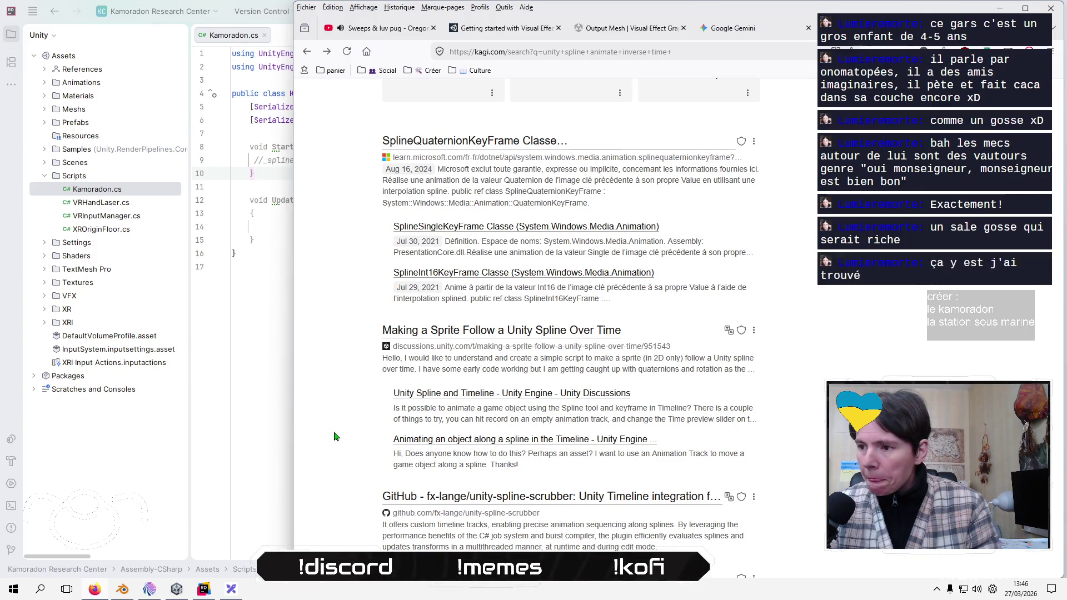
{"action": "scroll", "coordinate": [335, 437], "scroll_direction": "down", "scroll_amount": 3}
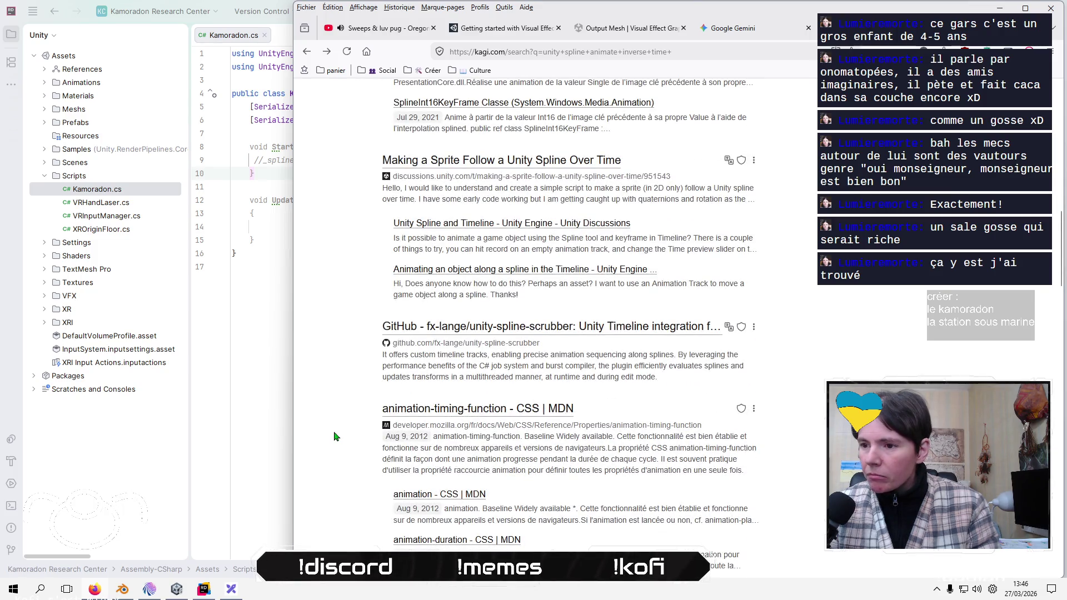
{"action": "scroll", "coordinate": [335, 437], "scroll_direction": "up", "scroll_amount": 2}
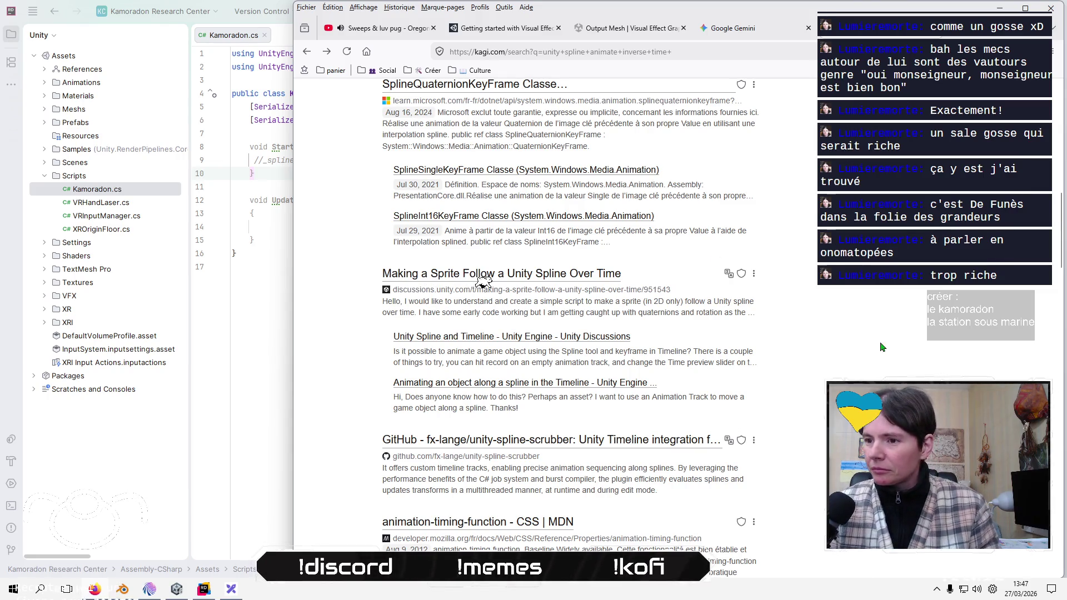
- Switch from Kagi to the Gemini conversation 'Particules 2D Plates dans VFX Graph'
{"action": "left_click", "coordinate": [734, 27]}
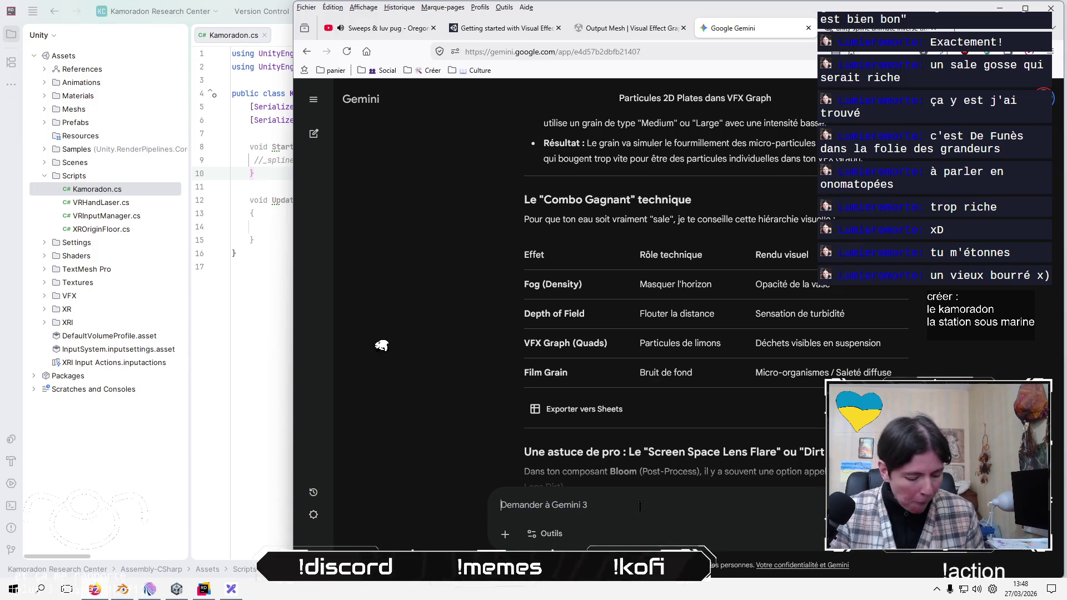
- Ask Gemini how to make the monster reverse direction when it reaches the end of its spline
{"action": "type", "text": "j'ai "}
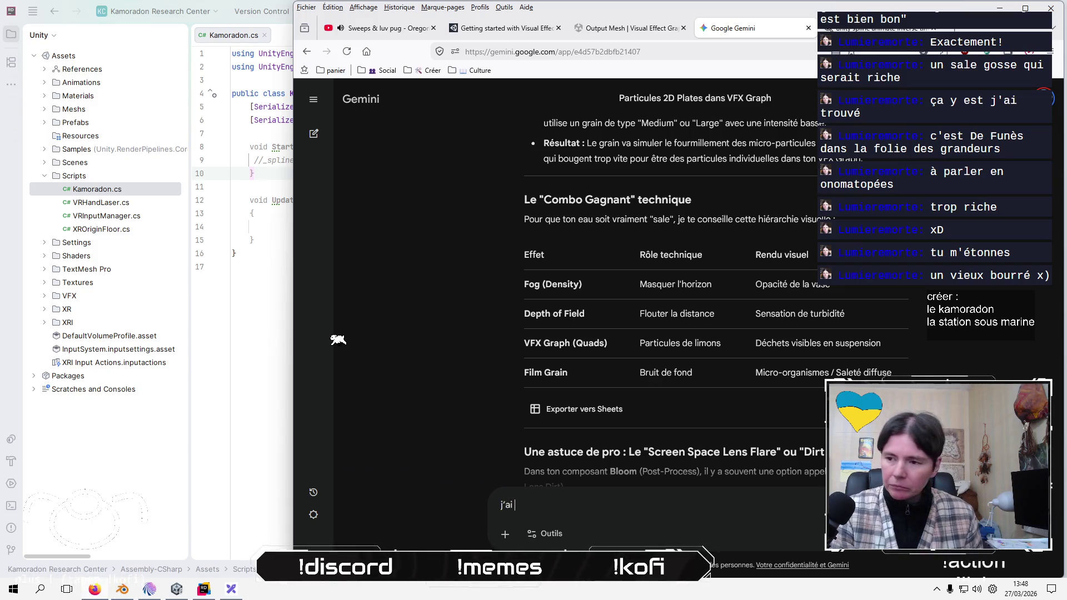
{"action": "type", "text": "fais "}
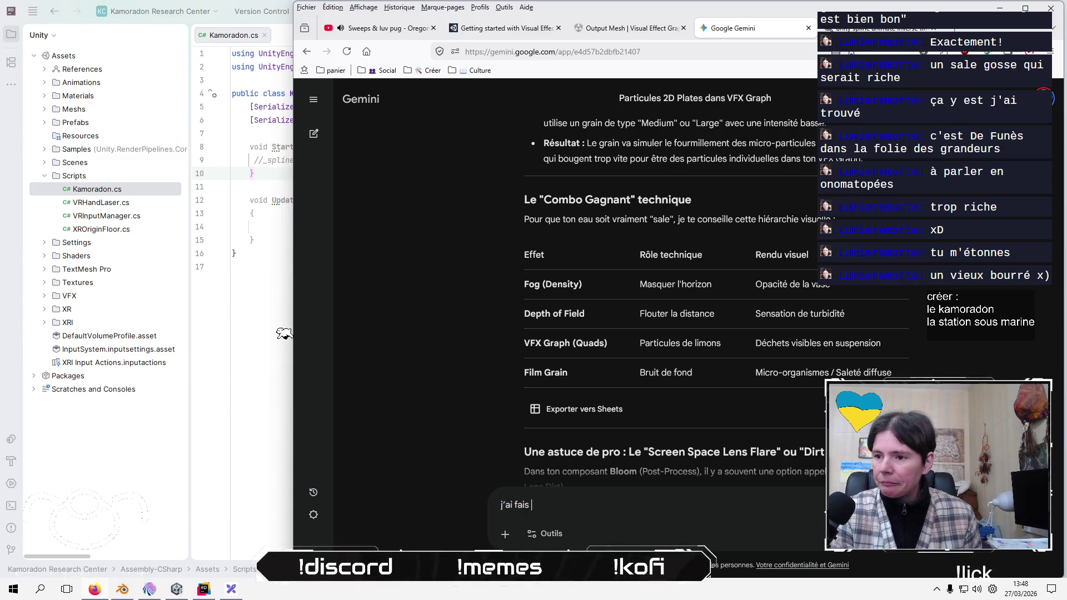
{"action": "type", "text": "un spline pour "}
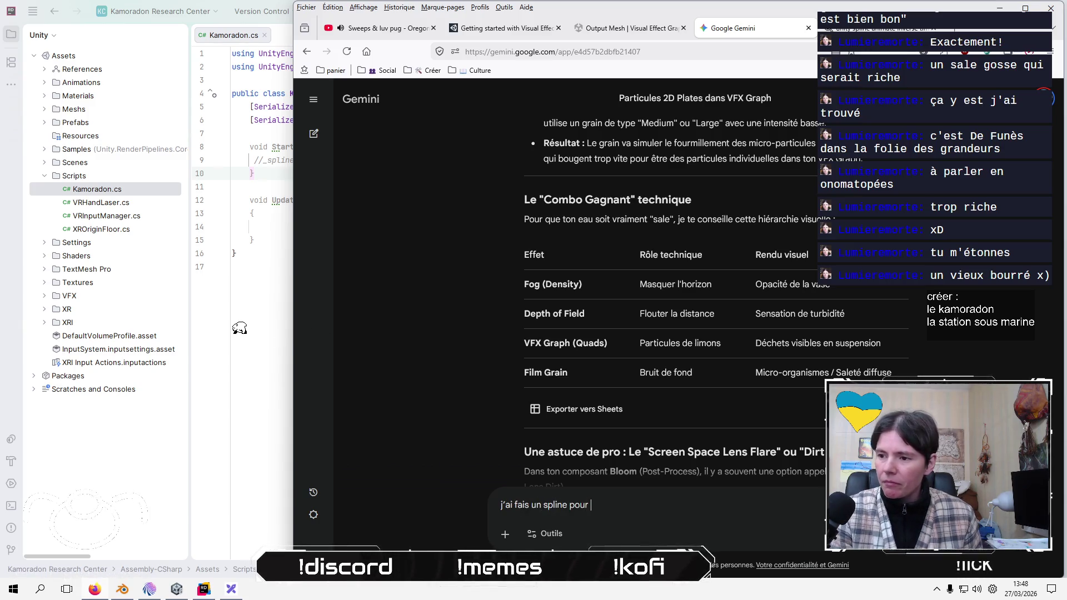
{"action": "type", "text": "le déplacement d"}
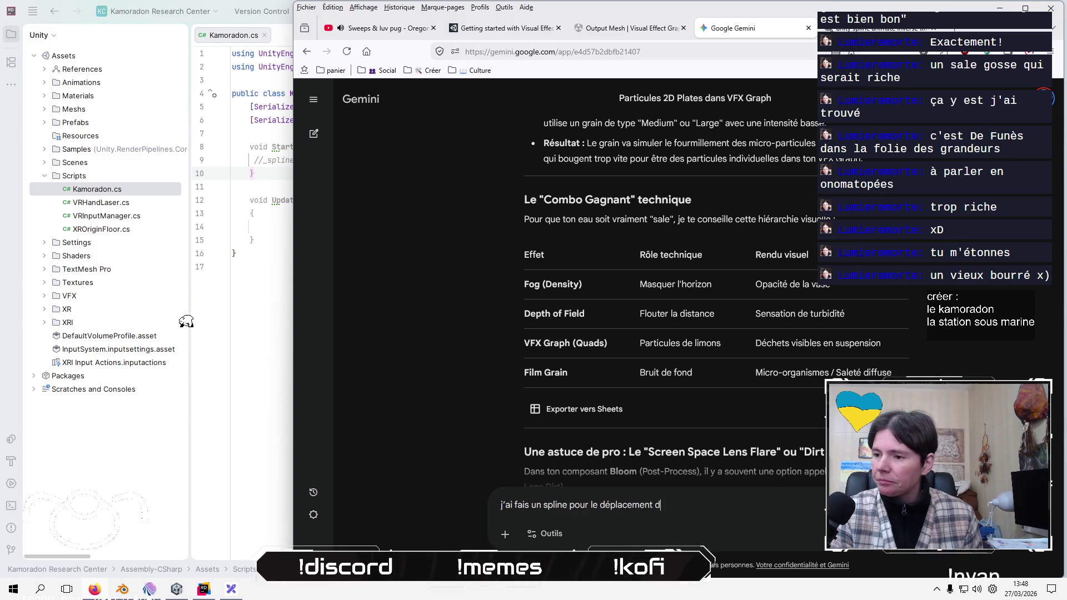
{"action": "type", "text": "u monstre et "}
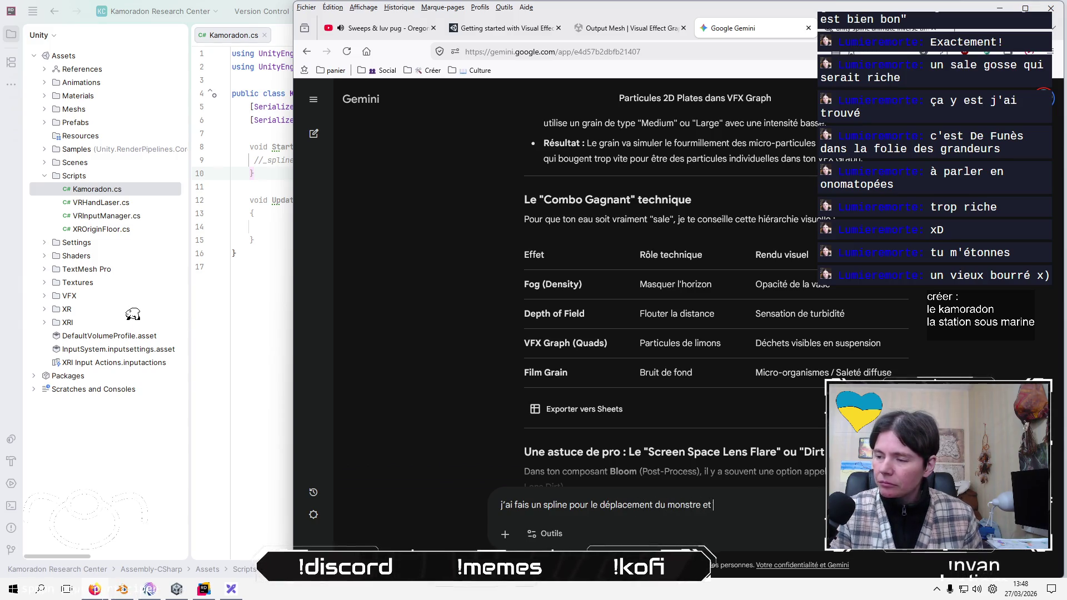
{"action": "type", "text": "j'aim"}
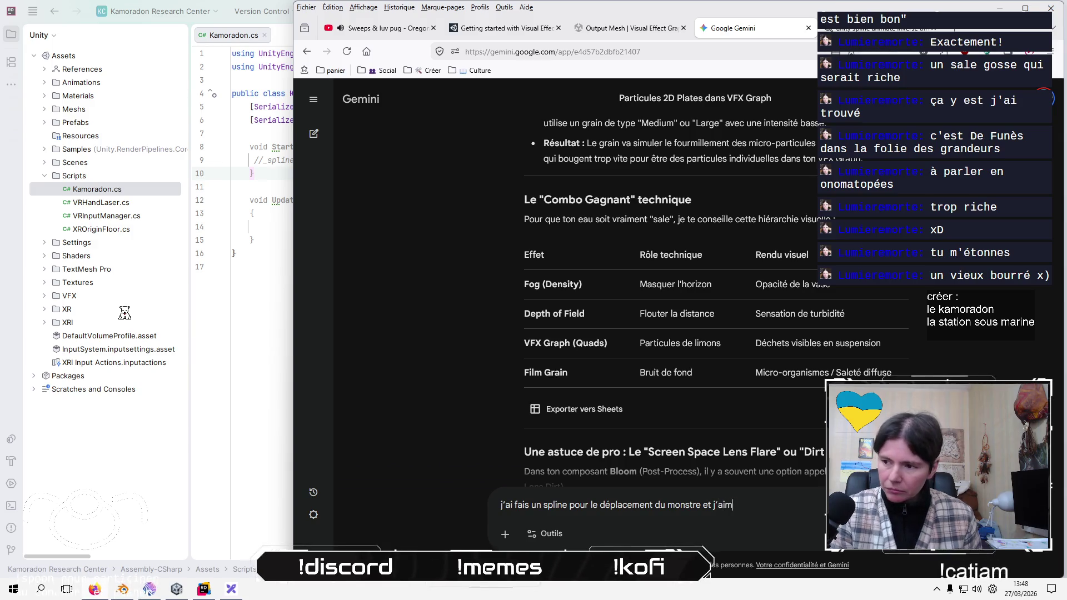
{"action": "type", "text": "erai qu"}
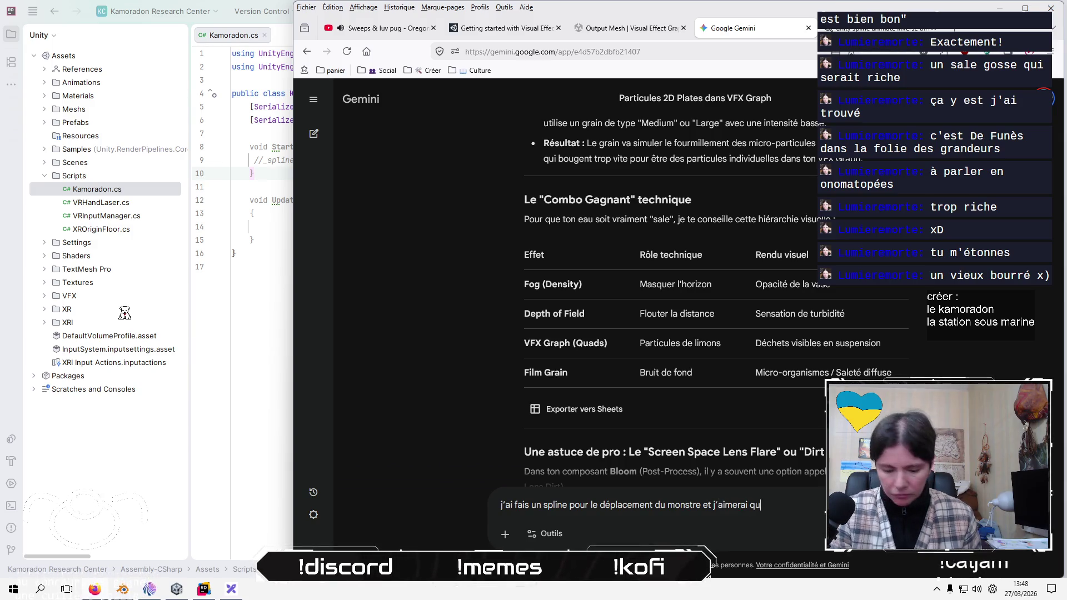
{"action": "type", "text": "'à la fin de"}
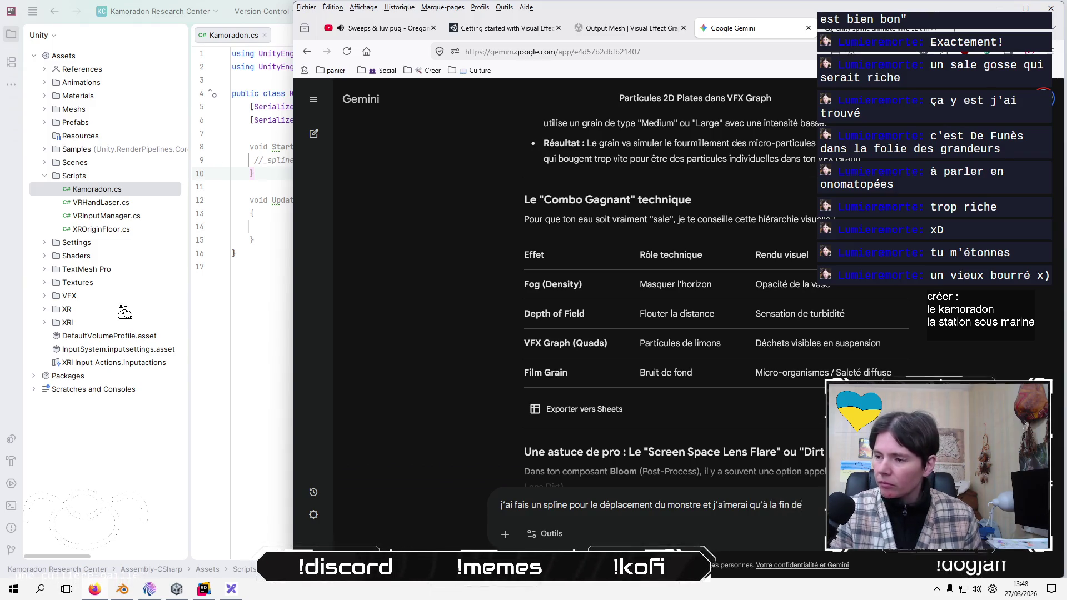
{"action": "type", "text": " la sp"}
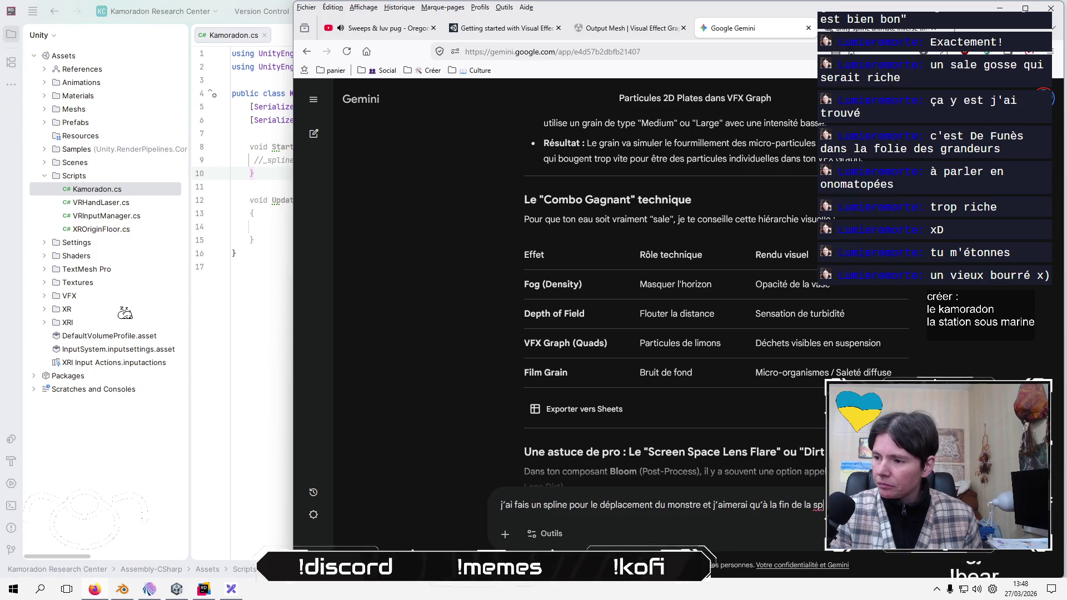
{"action": "type", "text": "l "}
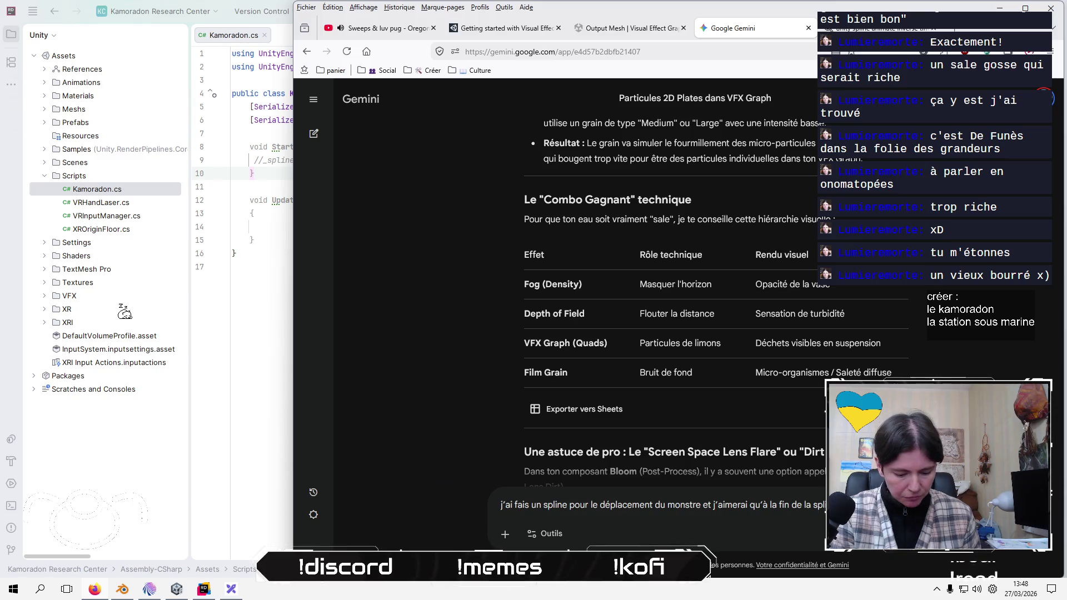
{"action": "type", "text": "s'inverse pou"}
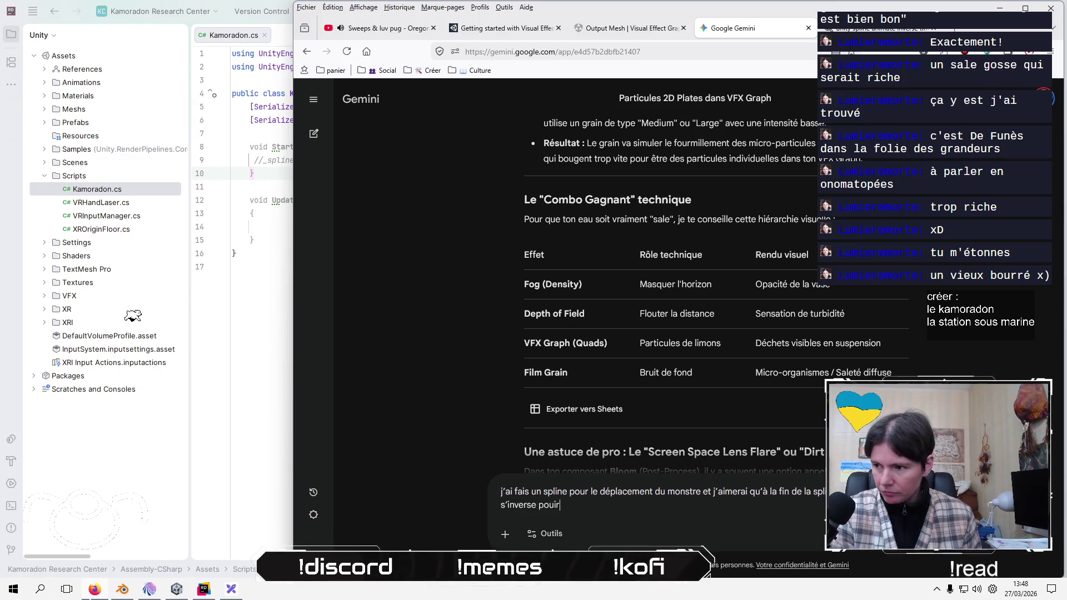
{"action": "type", "text": "r que le mont"}
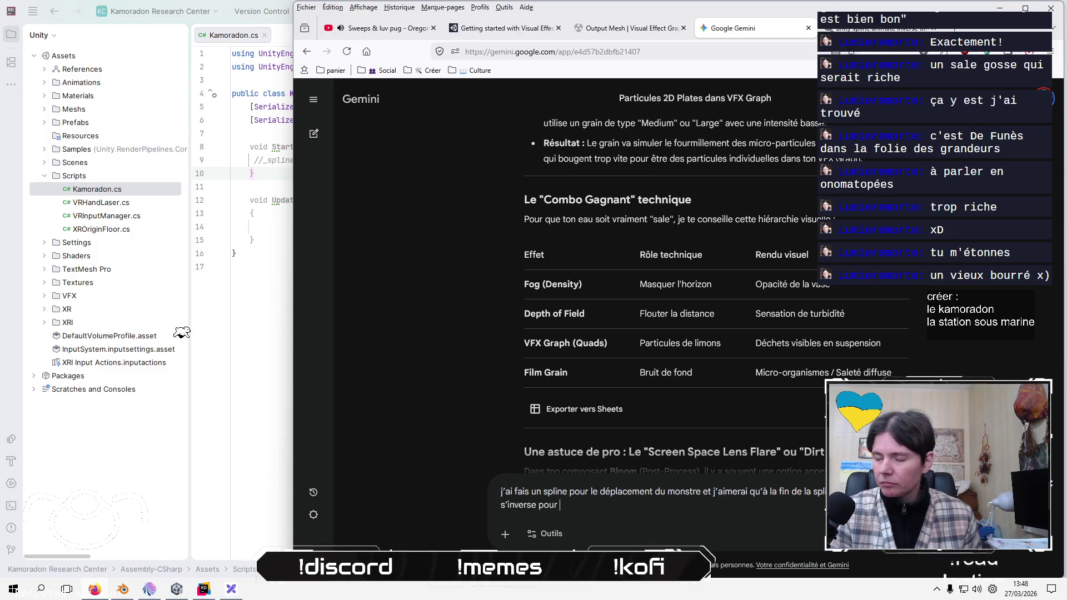
{"action": "type", "text": "re recule"}
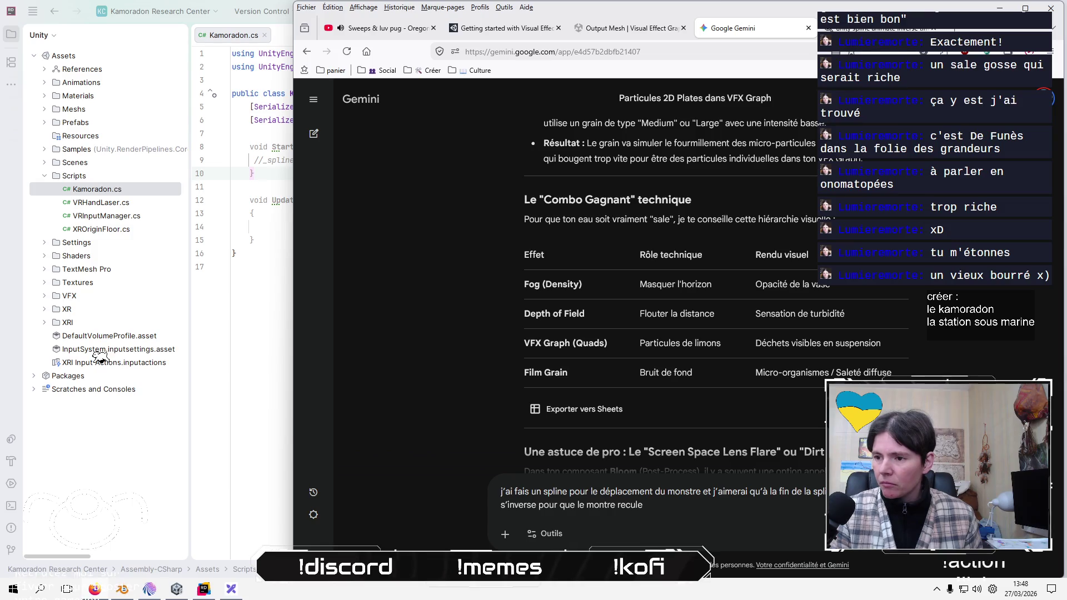
{"action": "key", "text": "Return"}
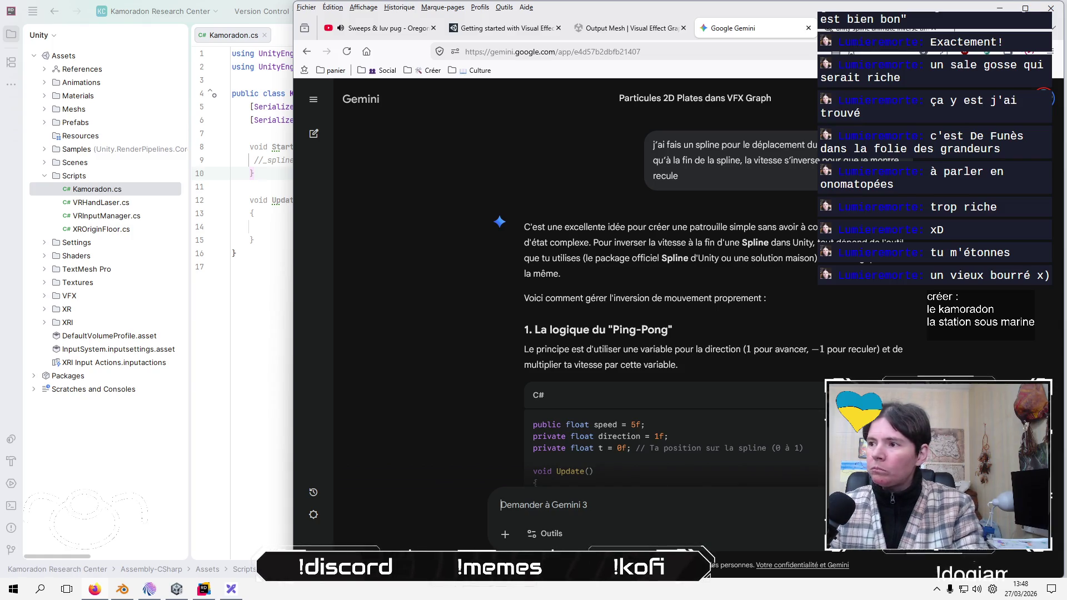
- Reply to Gemini 'utilise le package Spline de Unity :)' to say Unity's Splines package is used
{"action": "scroll", "coordinate": [682, 408], "scroll_direction": "down", "scroll_amount": 2}
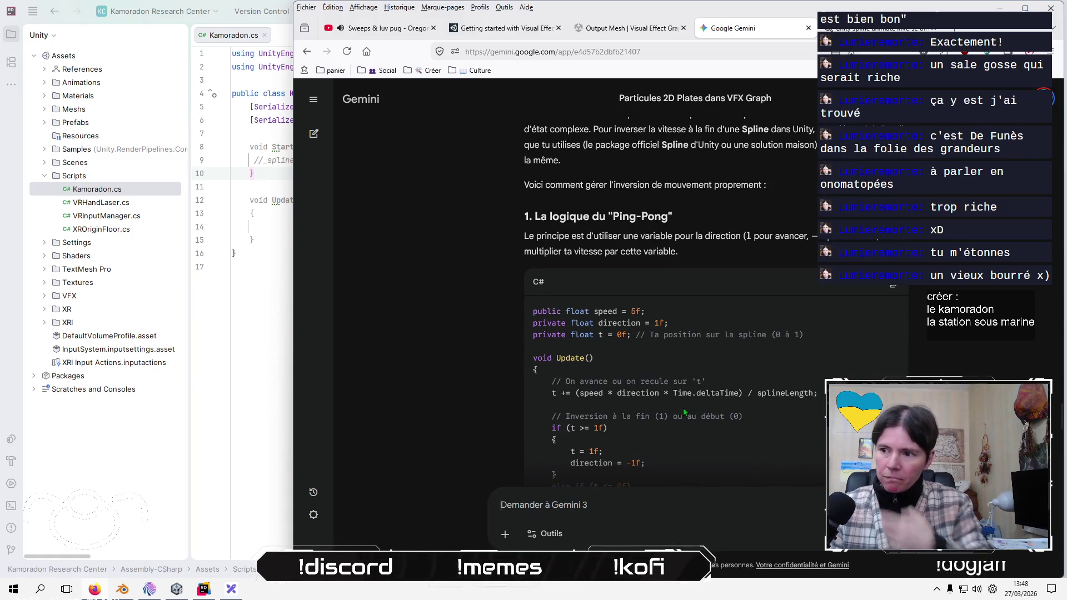
{"action": "scroll", "coordinate": [683, 408], "scroll_direction": "down", "scroll_amount": 2}
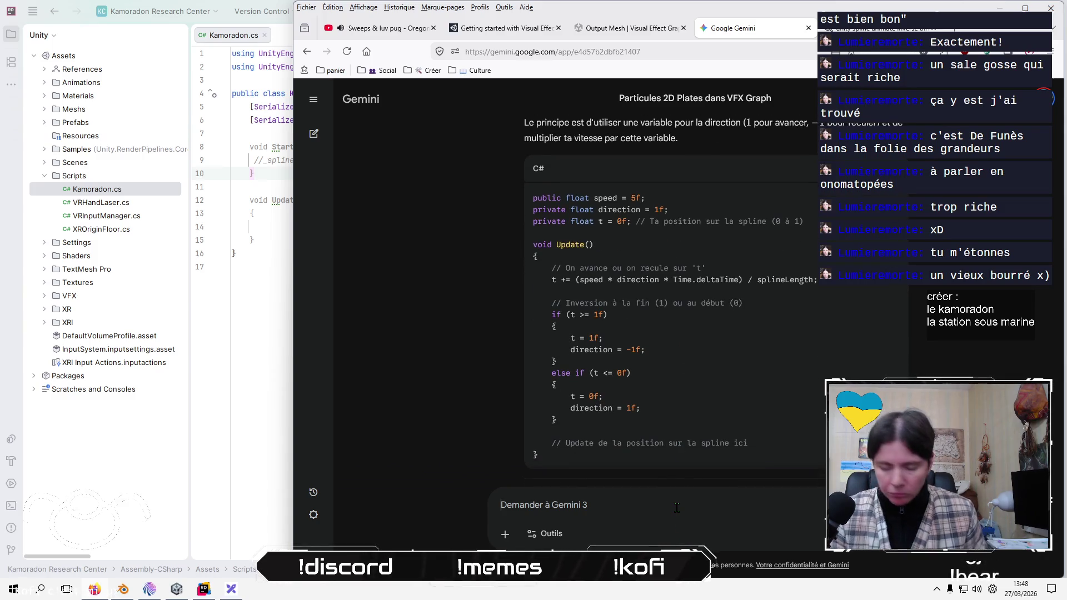
{"action": "type", "text": "j'itu"}
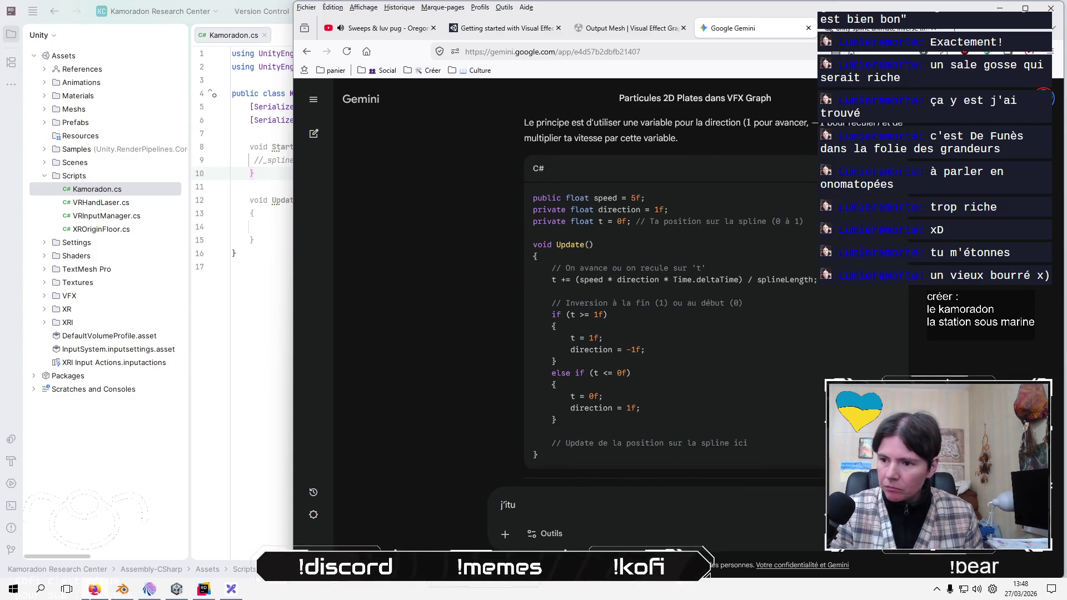
{"action": "key", "text": "BackSpace"}
{"action": "key", "text": "BackSpace"}
{"action": "key", "text": "BackSpace"}
{"action": "type", "text": "utilise "}
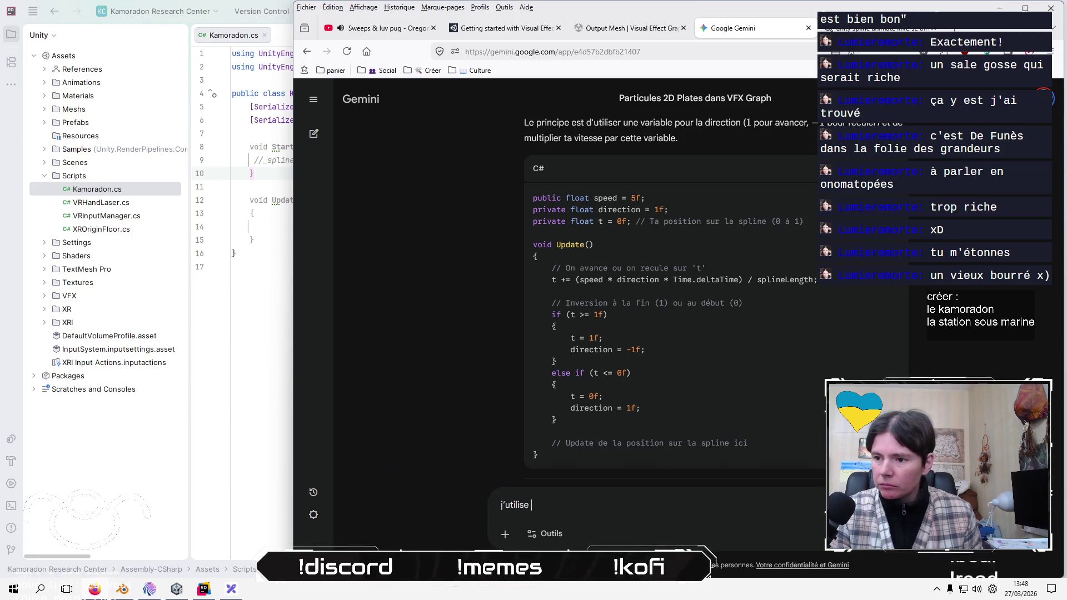
{"action": "type", "text": "le package Sp"}
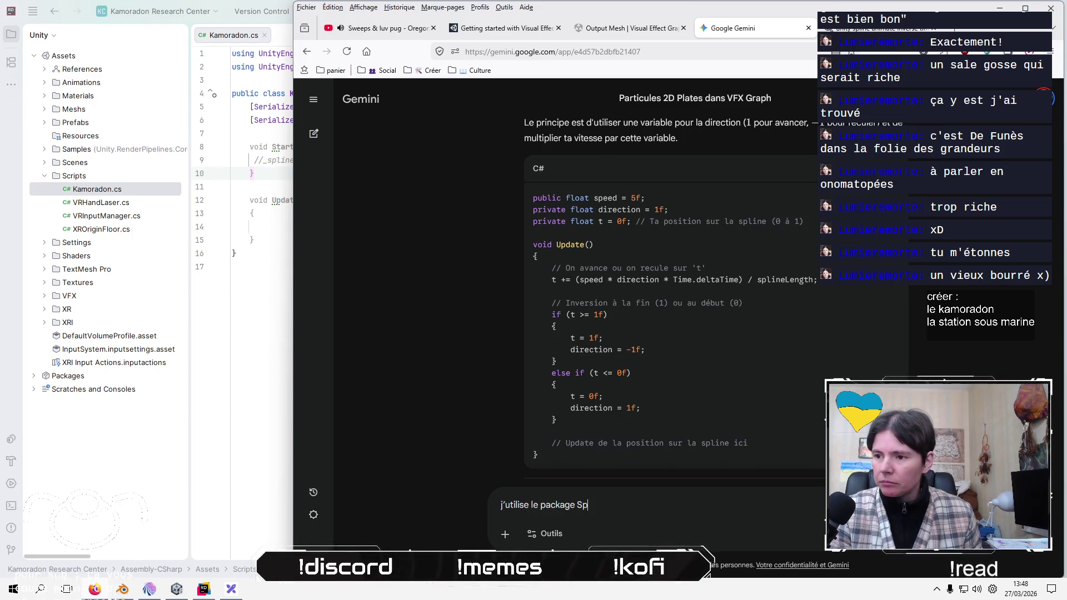
{"action": "type", "text": "line de Un"}
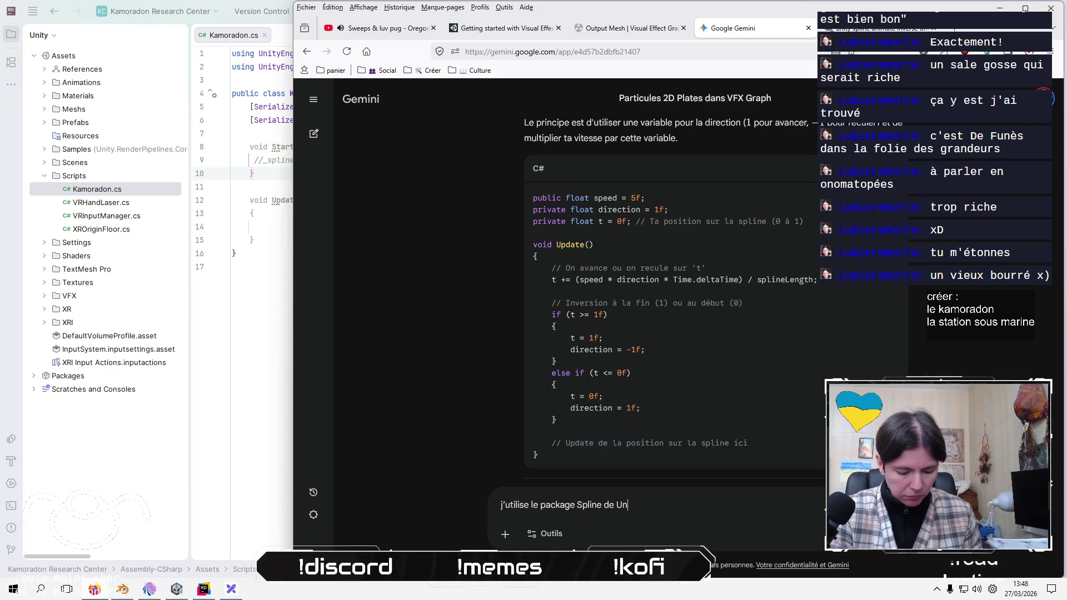
{"action": "type", "text": "ity :)"}
{"action": "key", "text": "Return"}
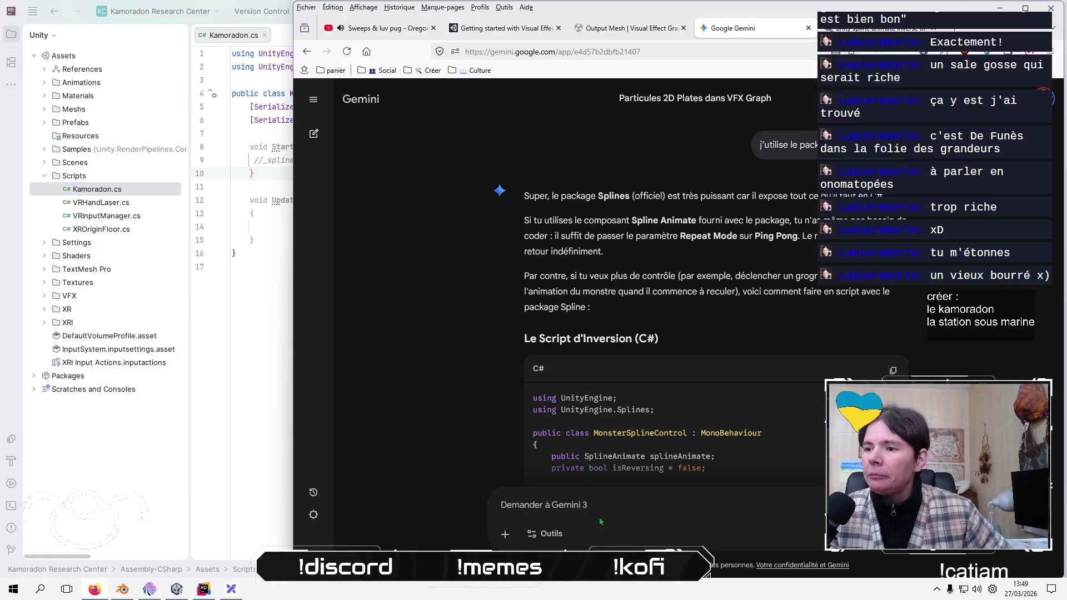
- Draft an unsent 'ah non je ne veux pas de ping pong,' reply, review the code, and return to Kamoradon.cs
{"action": "type", "text": "ah"}
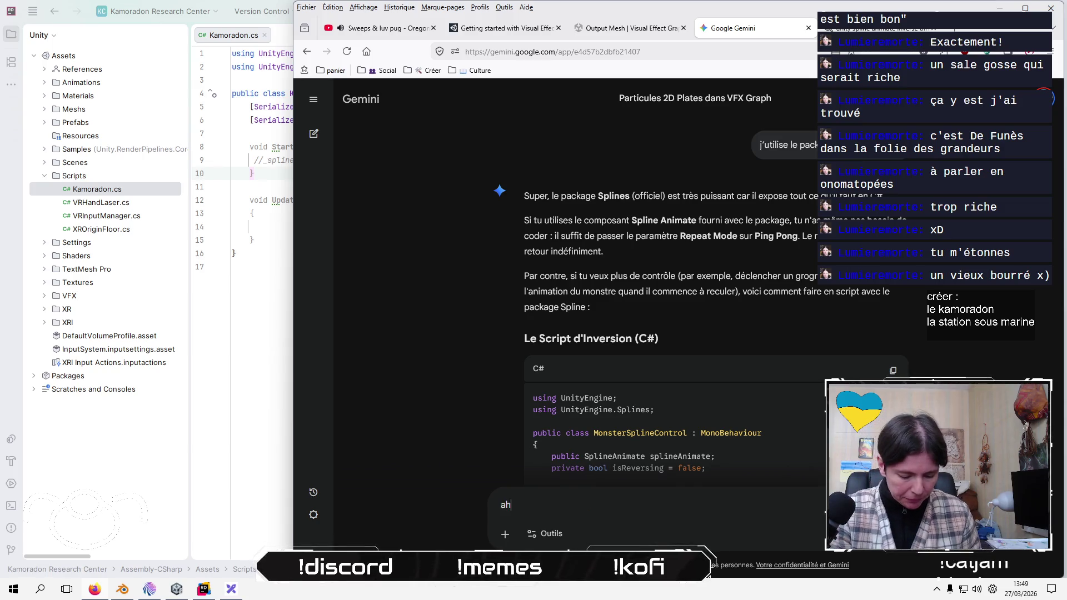
{"action": "type", "text": " non je ne veux pas d"}
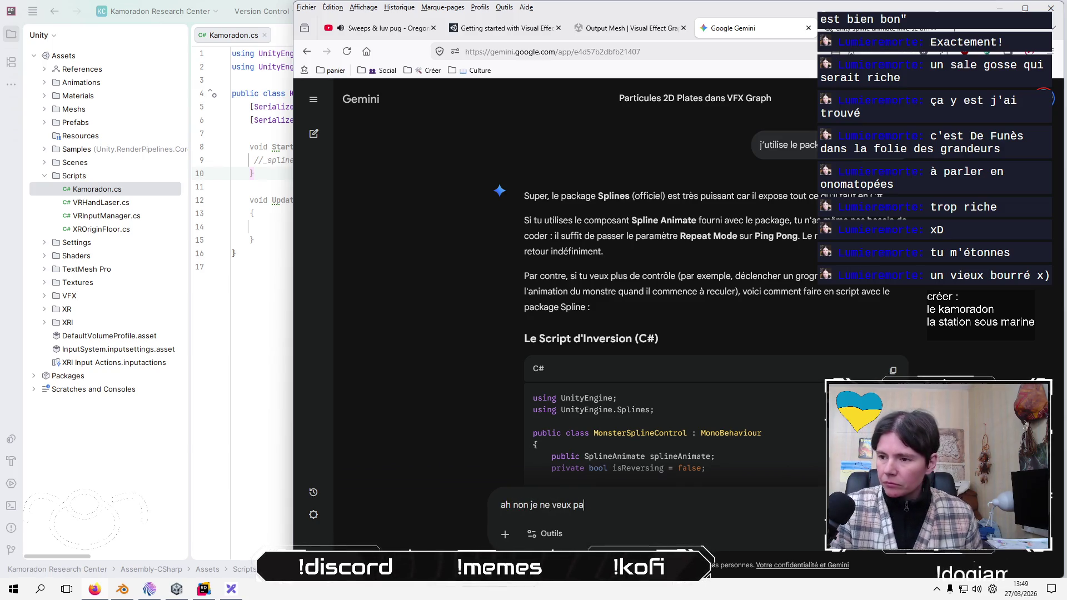
{"action": "type", "text": "e ping pong"}
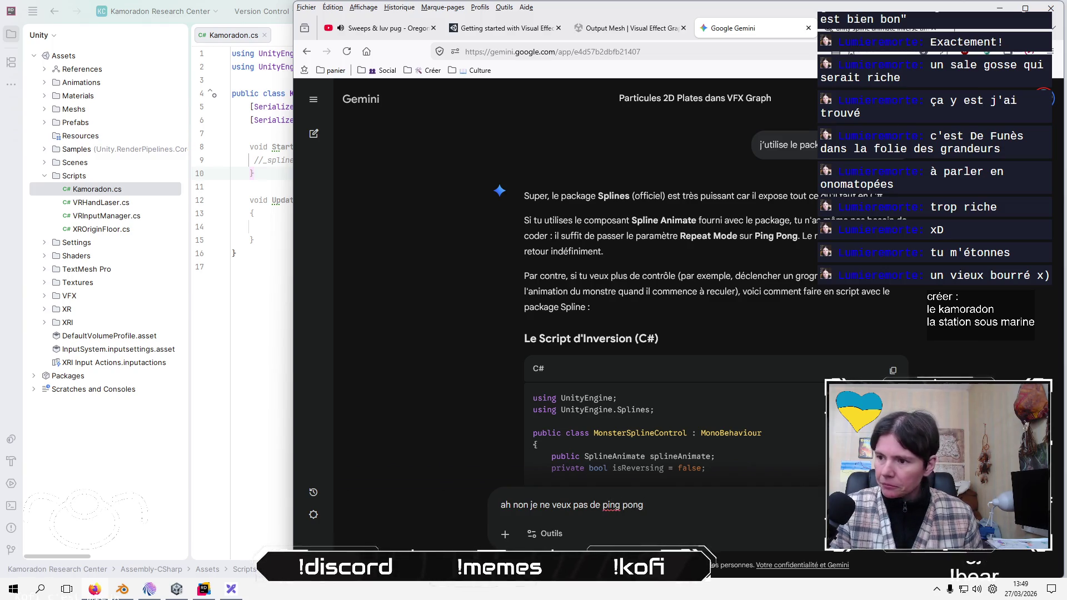
{"action": "type", "text": ","}
{"action": "scroll", "coordinate": [524, 414], "scroll_direction": "down", "scroll_amount": 3}
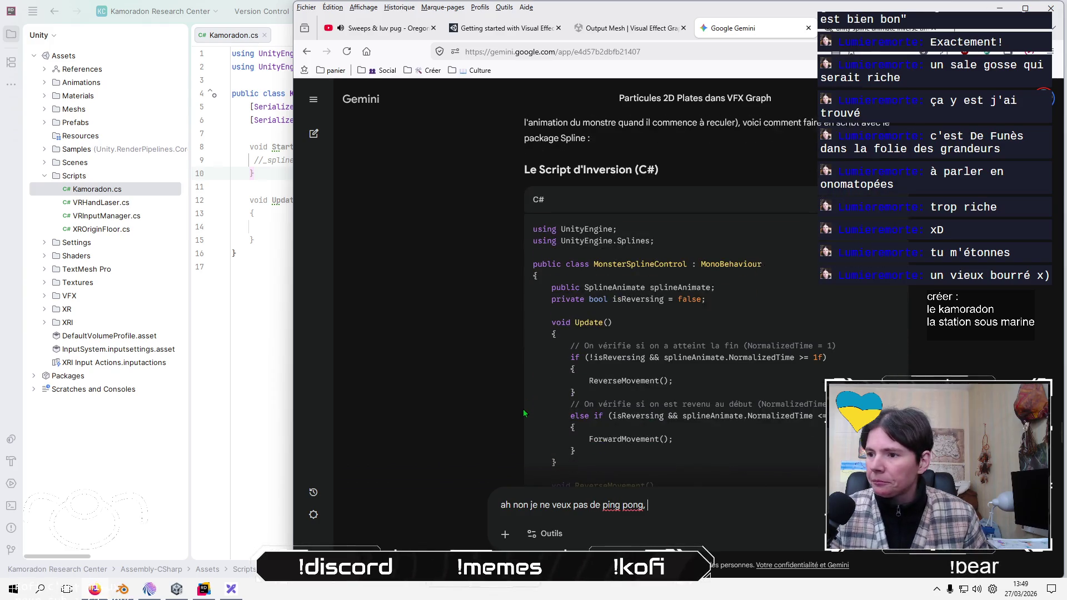
{"action": "scroll", "coordinate": [524, 413], "scroll_direction": "down", "scroll_amount": 2}
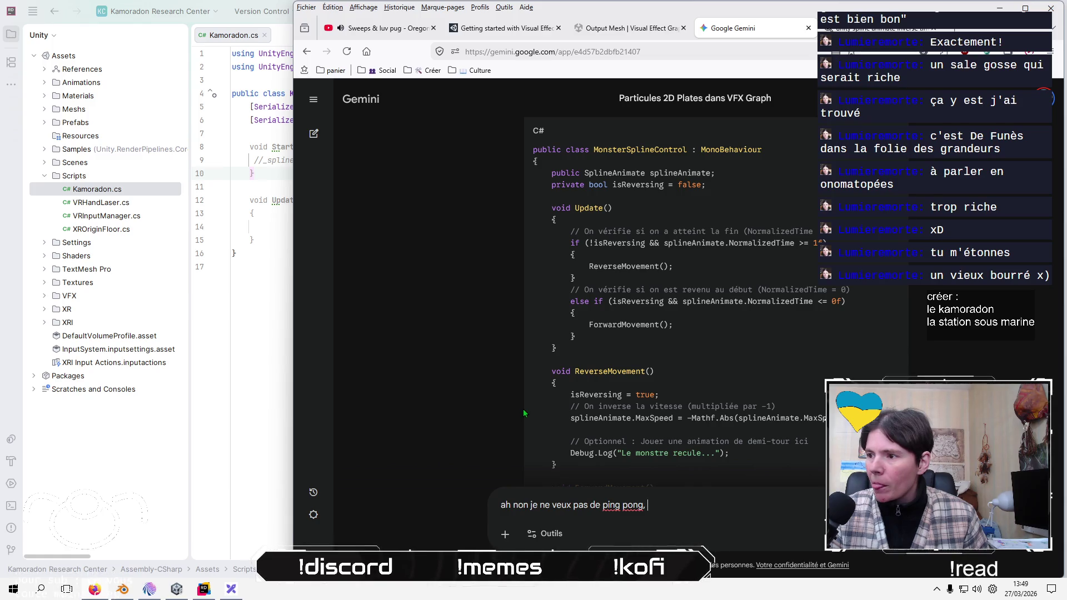
{"action": "scroll", "coordinate": [523, 413], "scroll_direction": "down", "scroll_amount": 2}
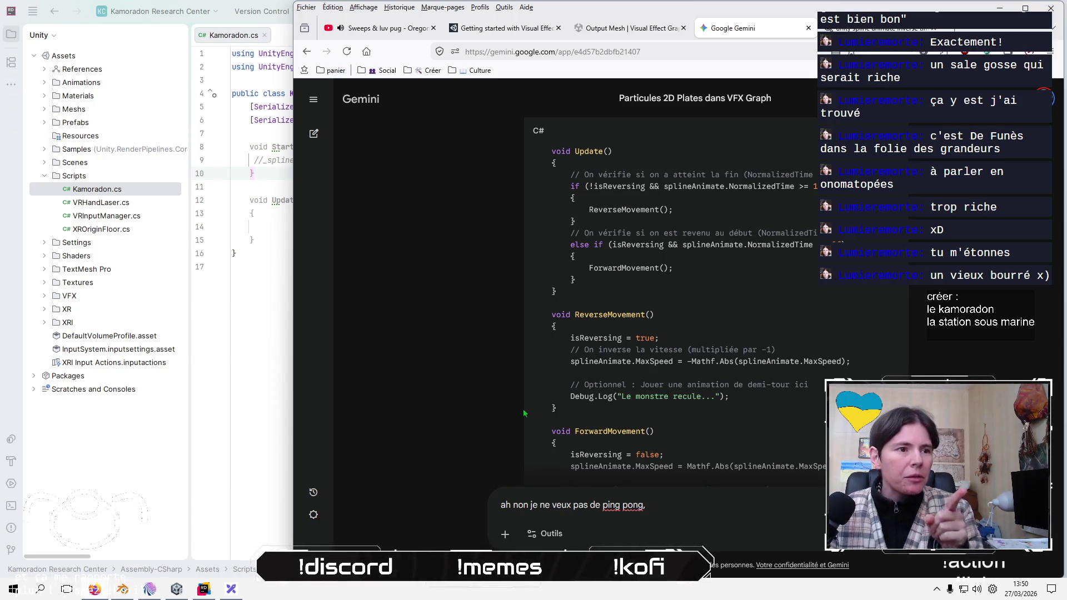
{"action": "left_click", "coordinate": [217, 559]}
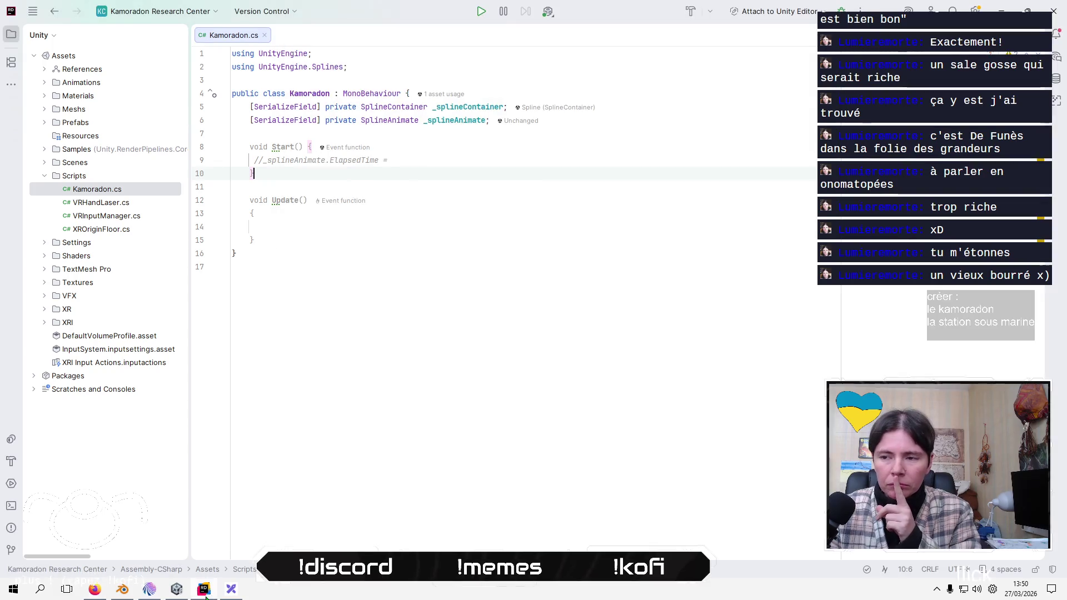
- Turn line 9's commented ElapsedTime line into '_splineAnimate.MaxSpeed = -1;' in Start()
{"action": "left_click", "coordinate": [531, 158]}
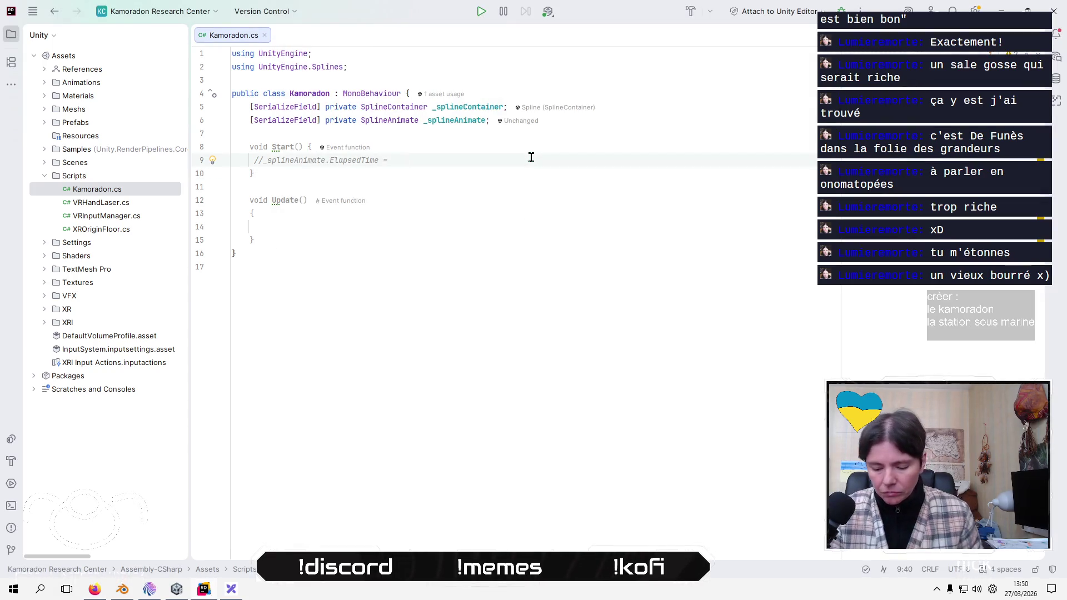
{"action": "key", "text": "Delete"}
{"action": "key", "text": "Delete"}
{"action": "key", "text": "End"}
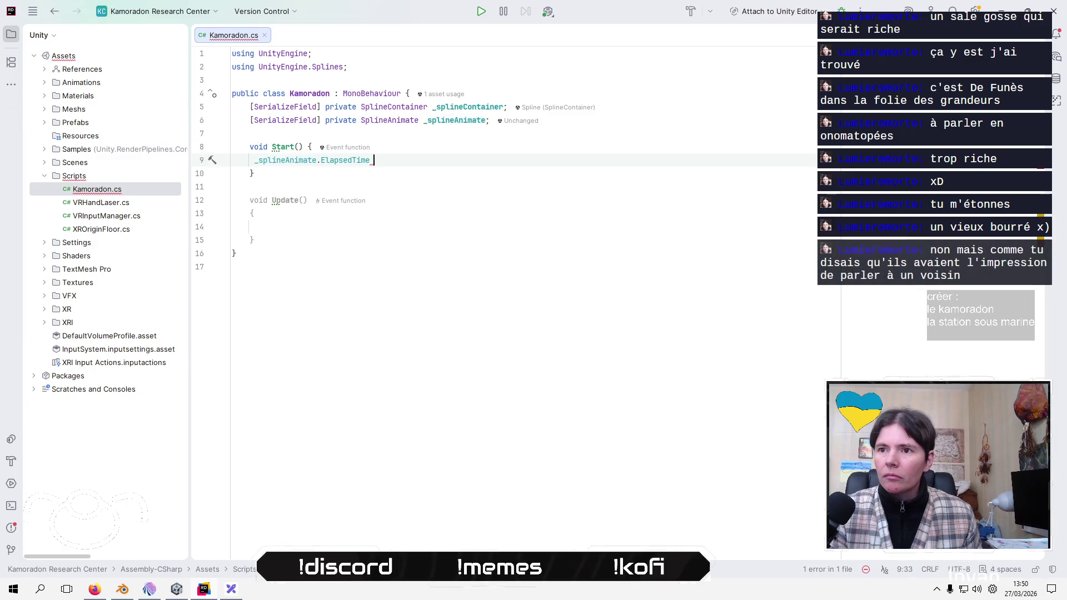
{"action": "key", "text": "BackSpace"}
{"action": "key", "text": "BackSpace"}
{"action": "key", "text": "BackSpace"}
{"action": "key", "text": "BackSpace"}
{"action": "key", "text": "BackSpace"}
{"action": "key", "text": "BackSpace"}
{"action": "type", "text": "max"}
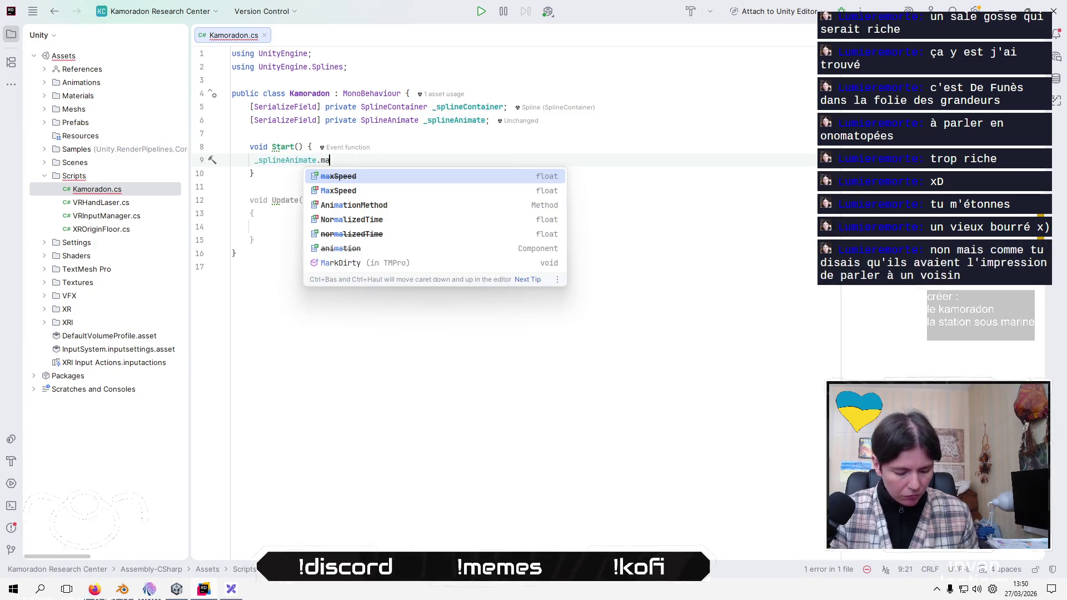
{"action": "key", "text": "Down"}
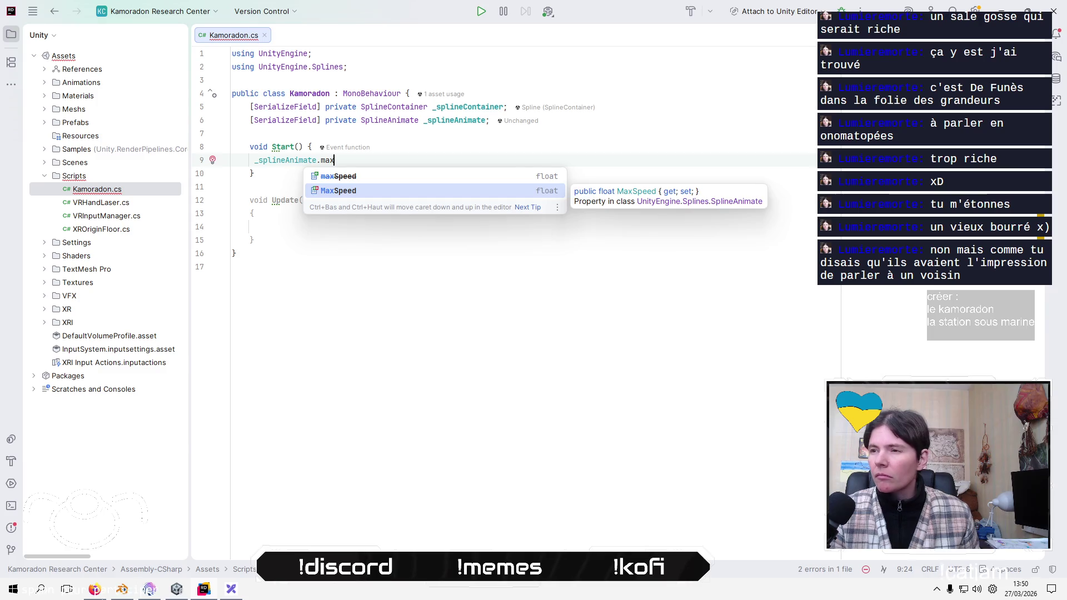
{"action": "key", "text": "Return"}
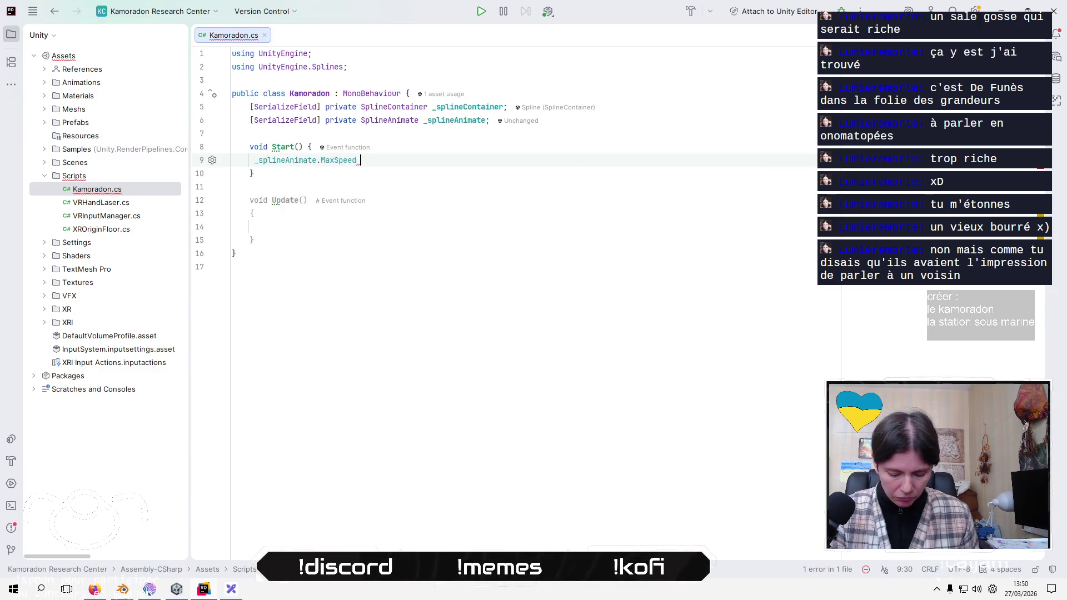
{"action": "type", "text": "= -1"}
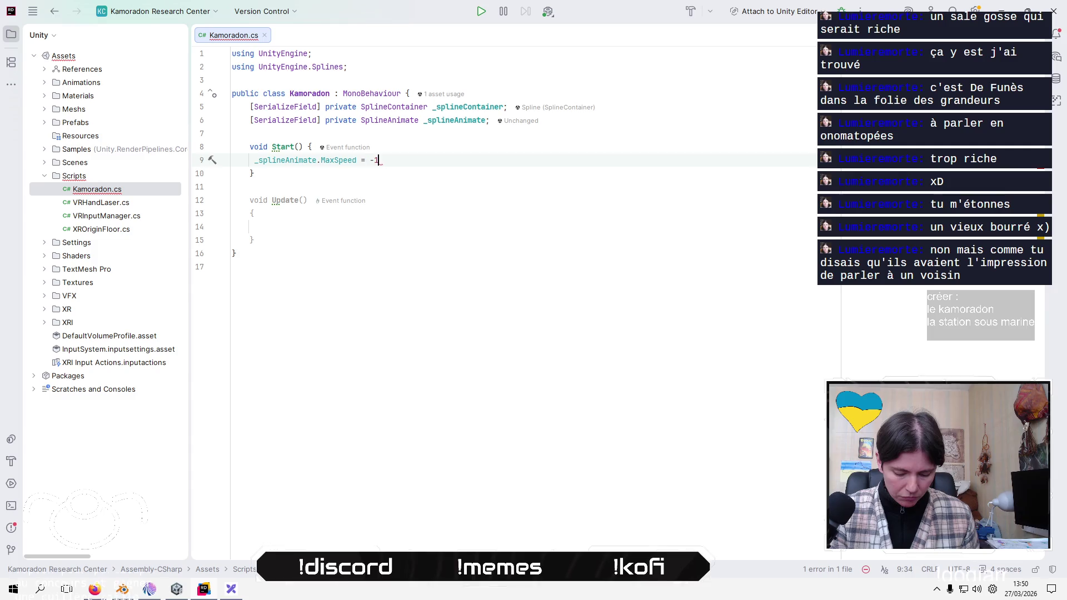
{"action": "type", "text": ";"}
{"action": "key", "text": "Left"}
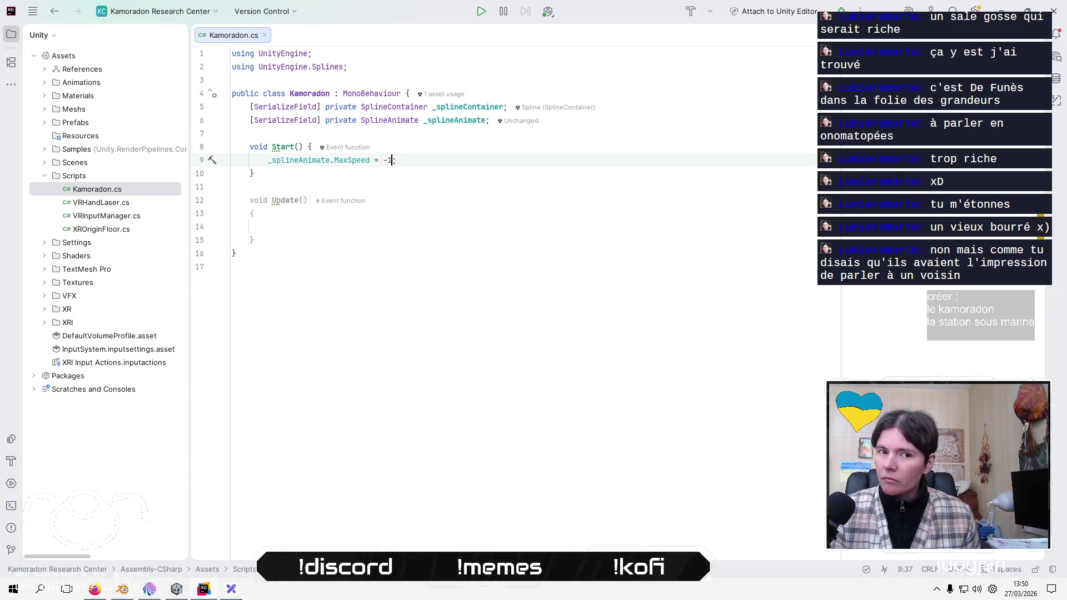
{"action": "key", "text": "alt+Tab"}
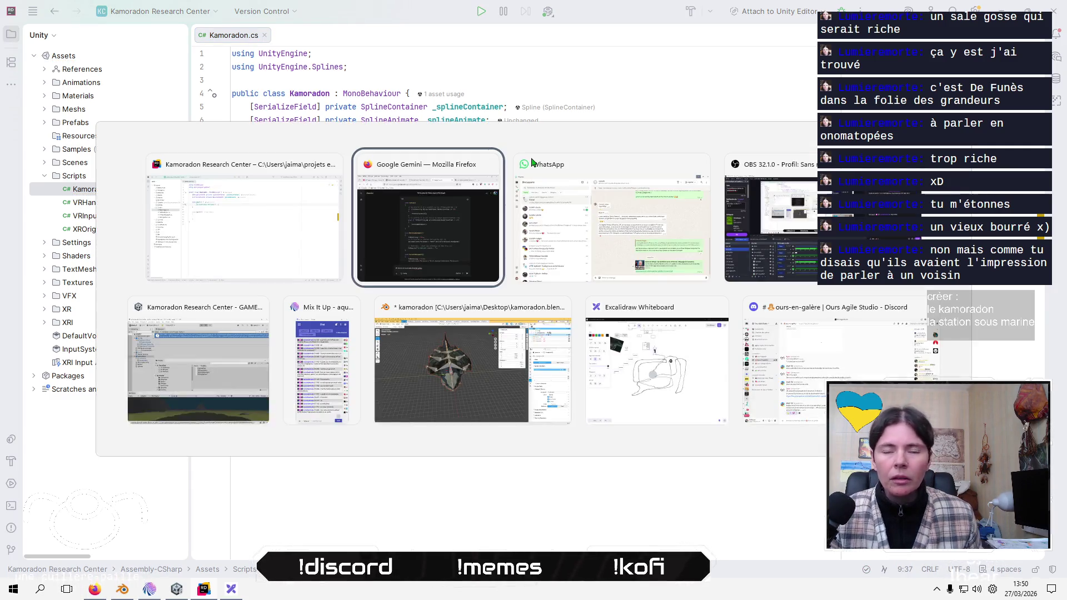
{"action": "key", "text": "alt+Tab"}
{"action": "key", "text": "alt+Tab"}
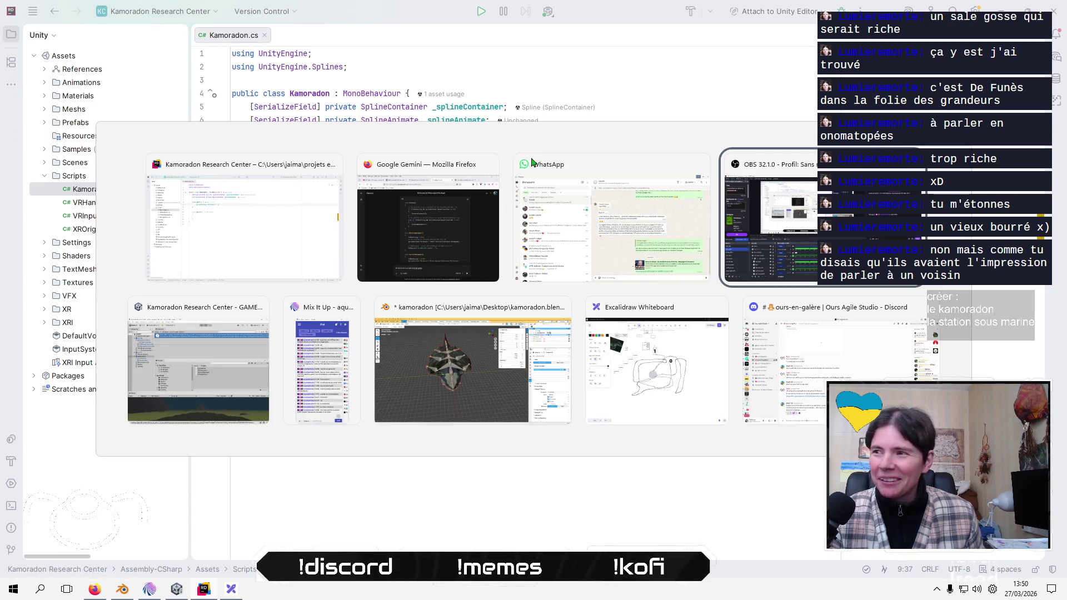
{"action": "key", "text": "alt+Tab"}
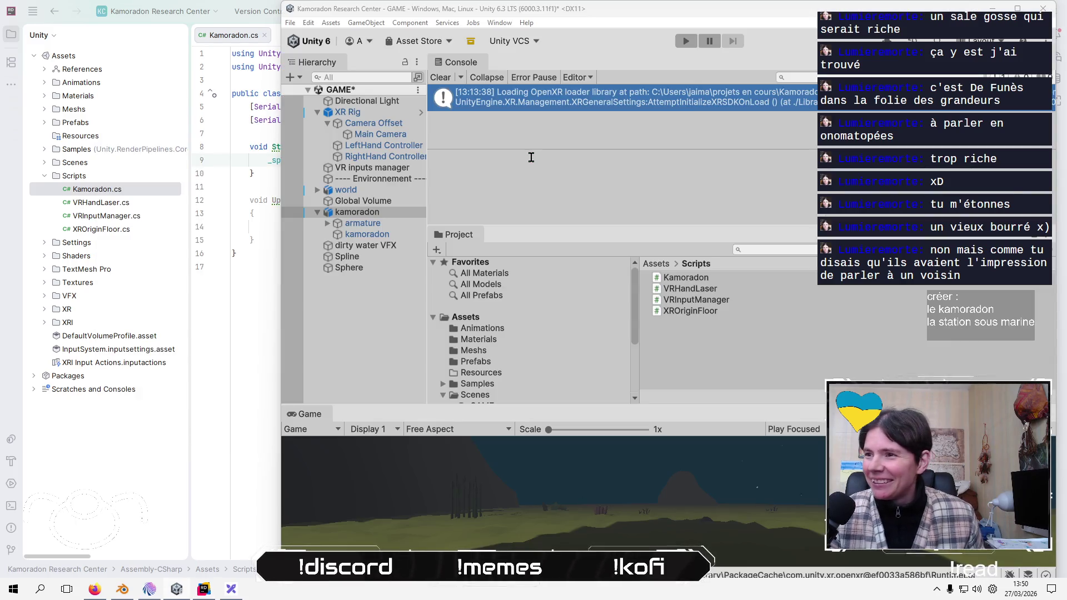
{"action": "key", "text": "alt+Tab"}
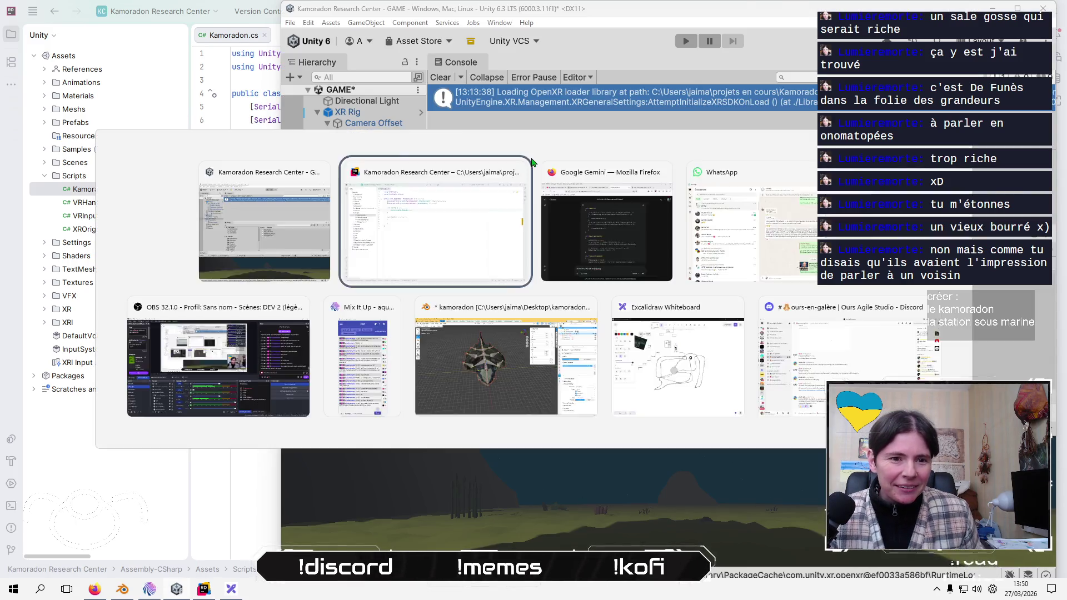
{"action": "key", "text": "alt+Tab"}
{"action": "key", "text": "Tab"}
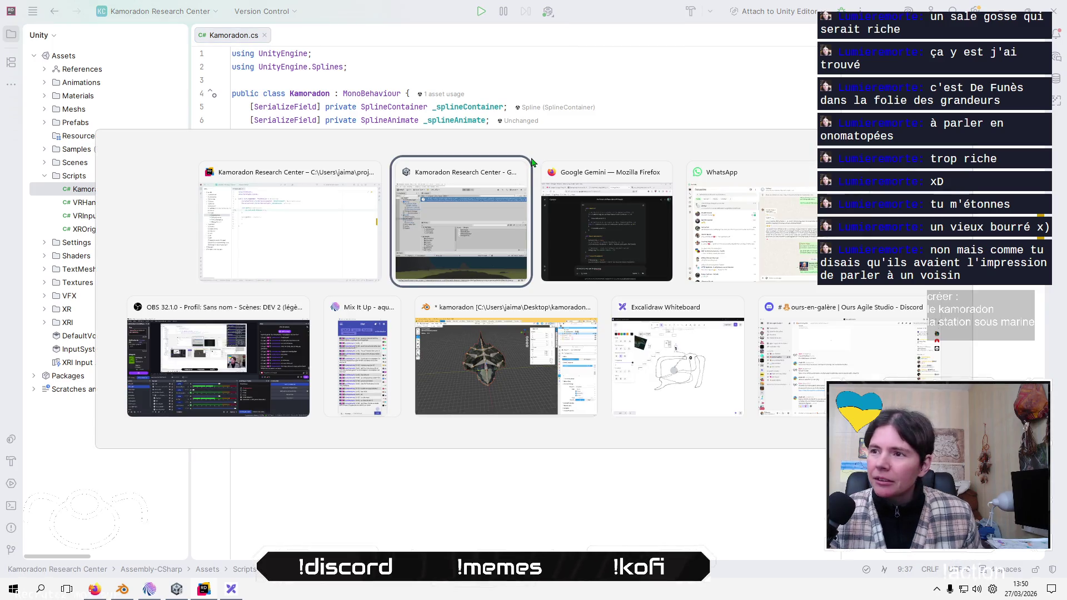
{"action": "key", "text": "alt+Tab"}
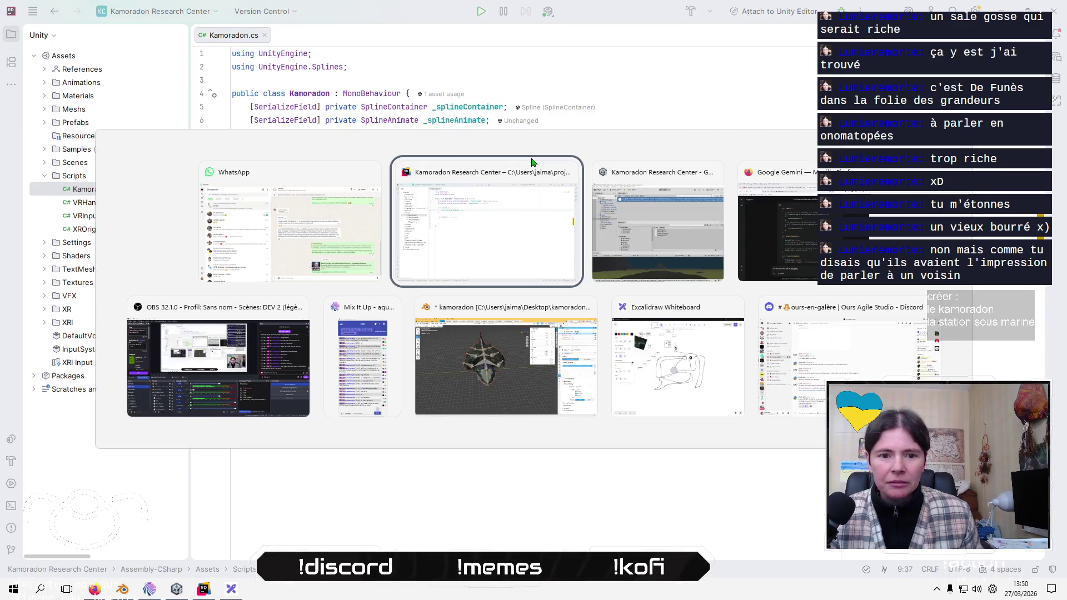
{"action": "key", "text": "Tab"}
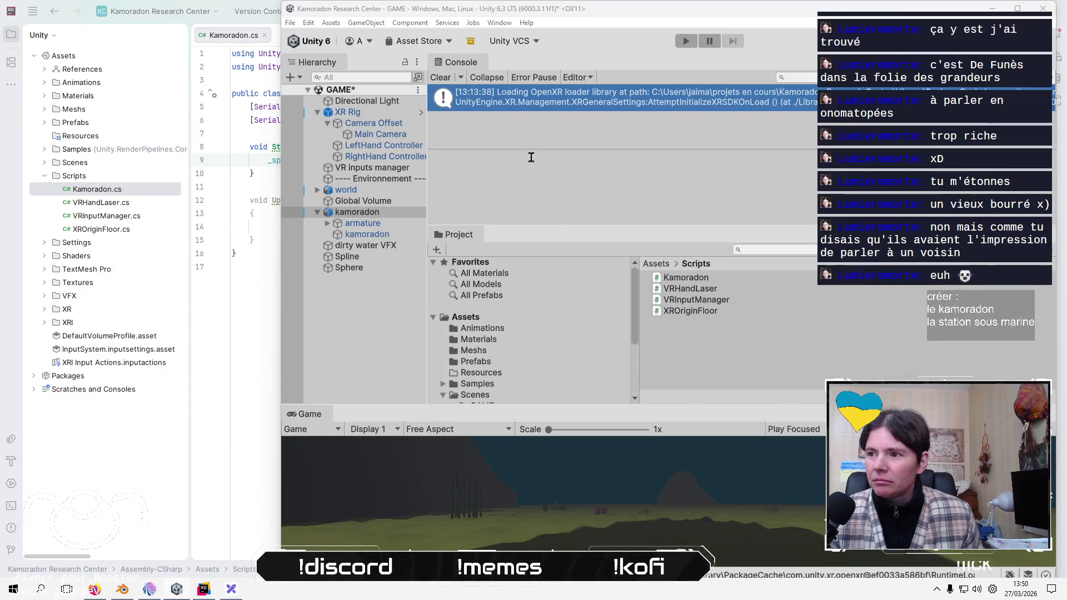
{"action": "key", "text": "alt+Tab"}
{"action": "key", "text": "Tab"}
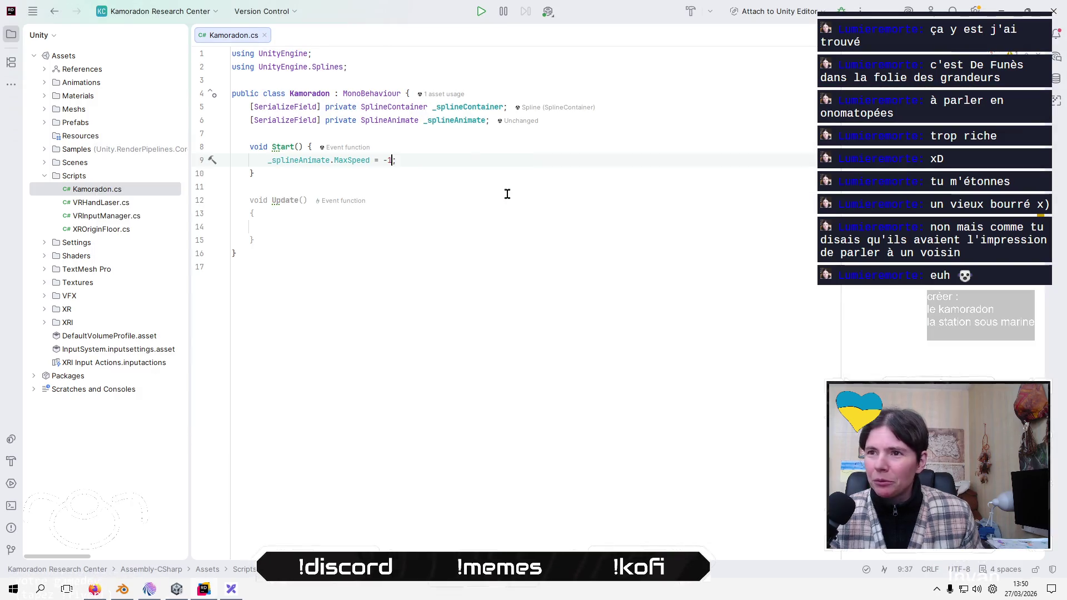
- Change the MaxSpeed value on line 9 from -1 to -100, then switch to the stream chat window
{"action": "type", "text": "00"}
{"action": "left_click", "coordinate": [507, 225]}
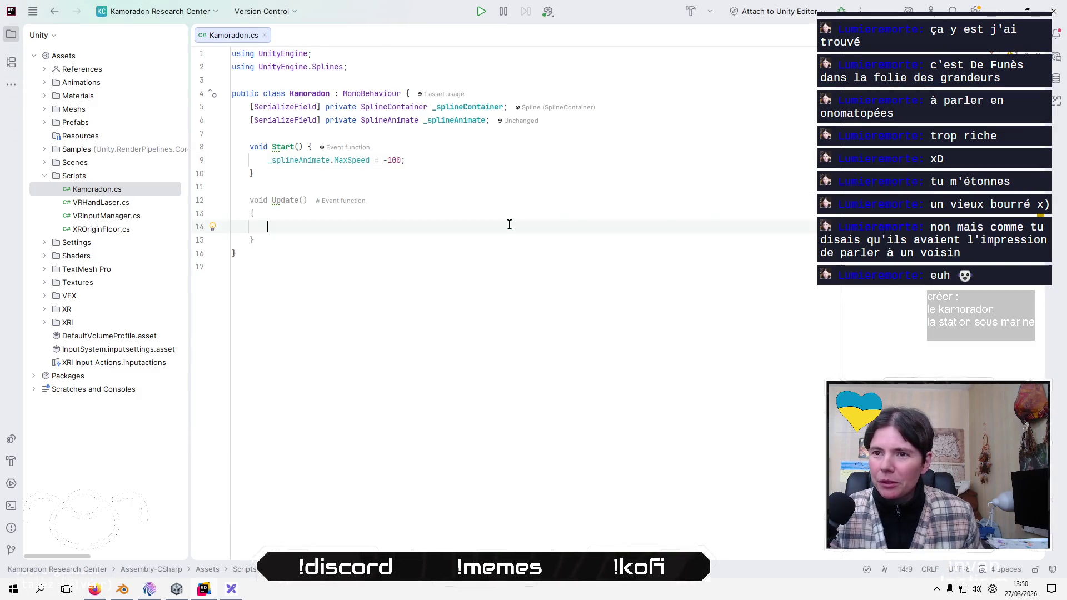
{"action": "key", "text": "alt+Tab"}
{"action": "key", "text": "Tab"}
{"action": "key", "text": "Tab"}
{"action": "key", "text": "Tab"}
{"action": "key", "text": "Tab"}
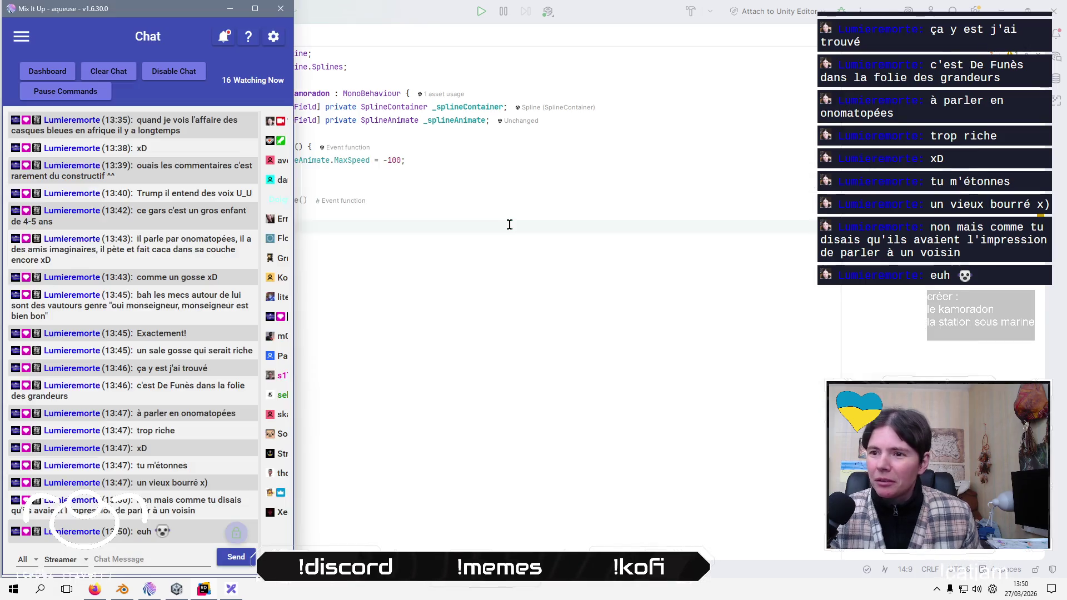